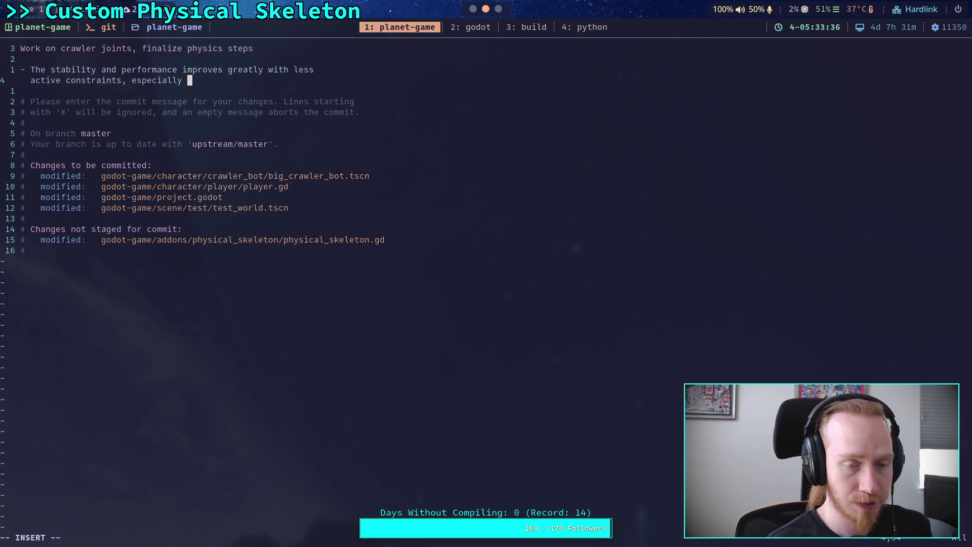
Type the bullet's remainder: linear constraints all set to 0 use one point constraint instead of three axis constraints.
type("with ")
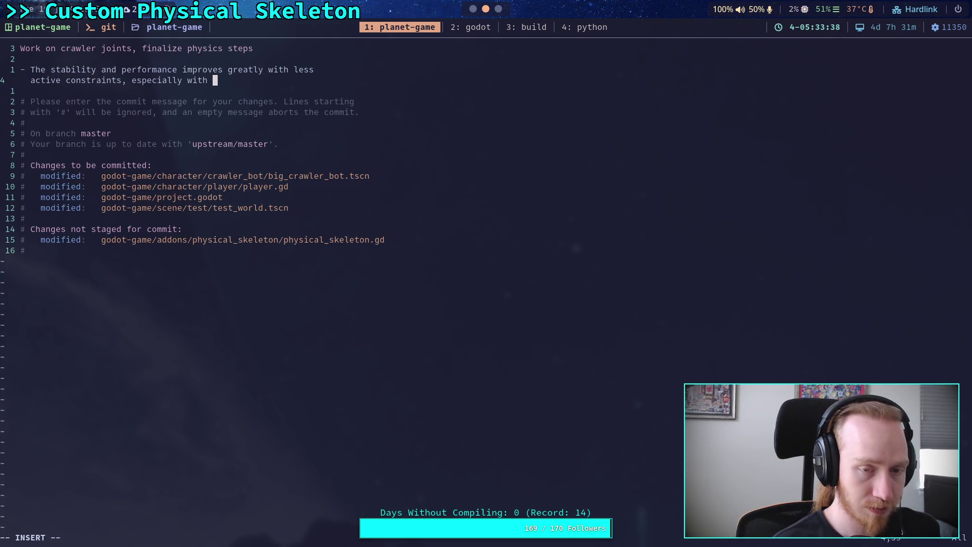
type("linear constrainst")
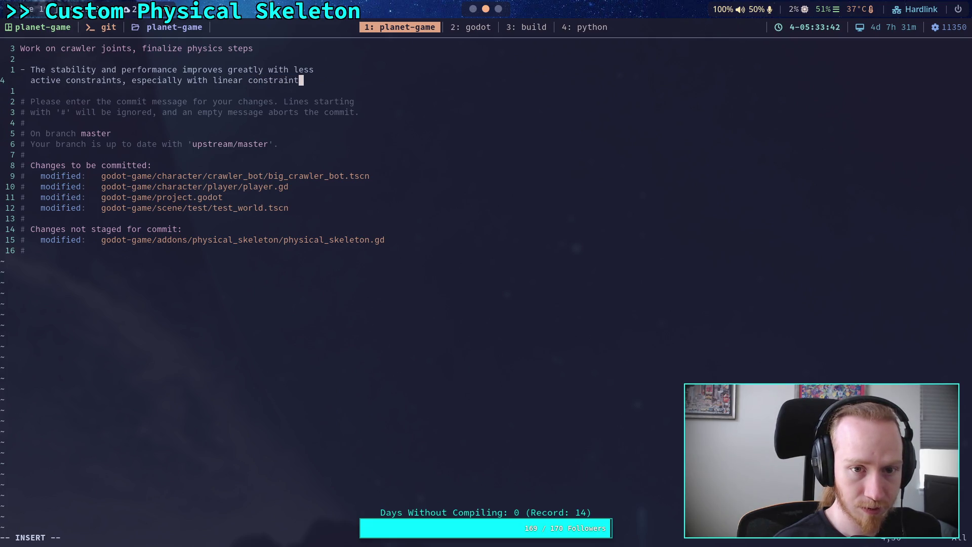
type("all")
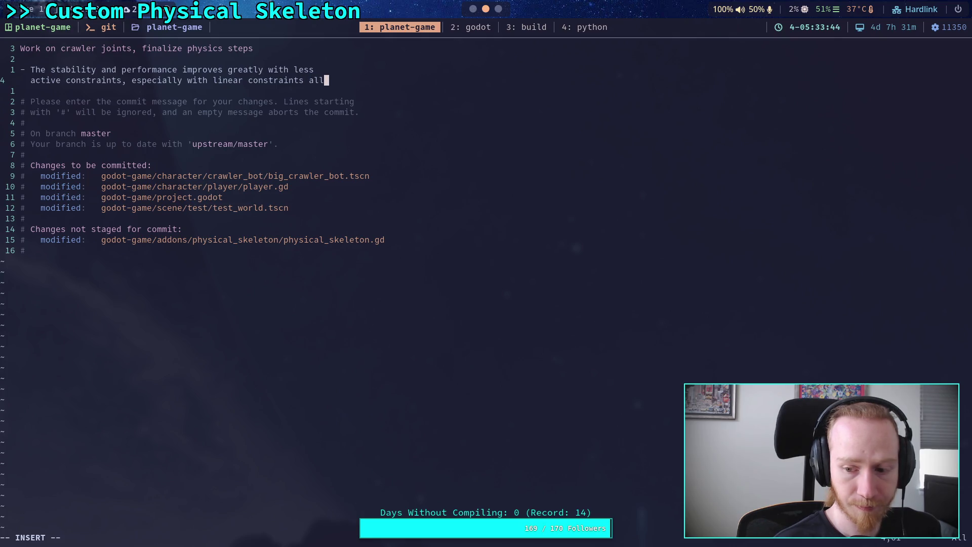
key("Return")
type("all left ")
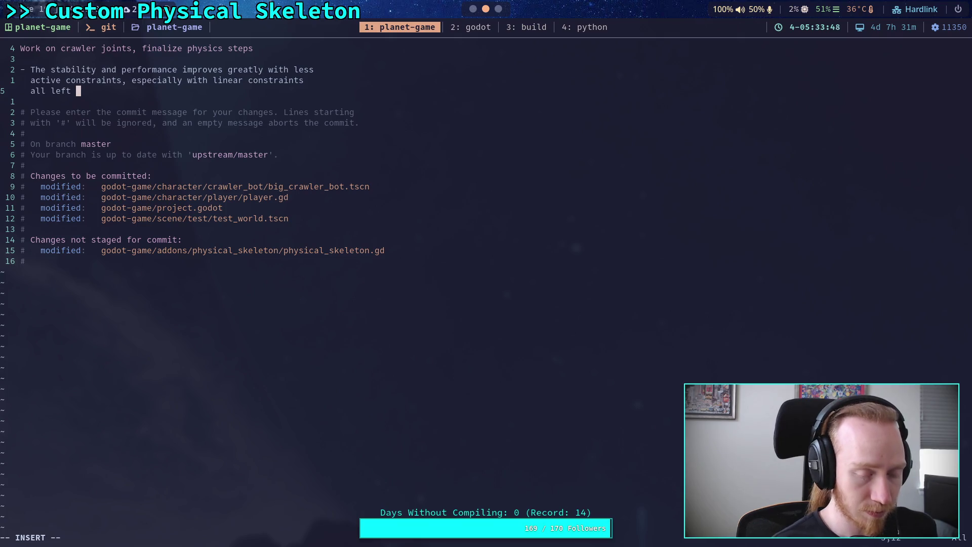
key("BackSpace")
key("BackSpace")
key("BackSpace")
key("BackSpace")
key("BackSpace")
type("set to 0")
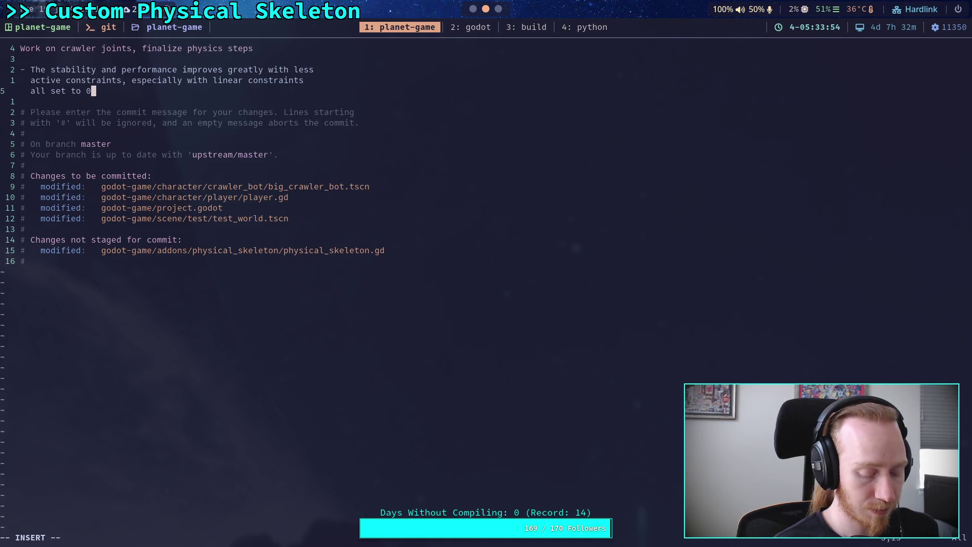
type(" which uses a single point ")
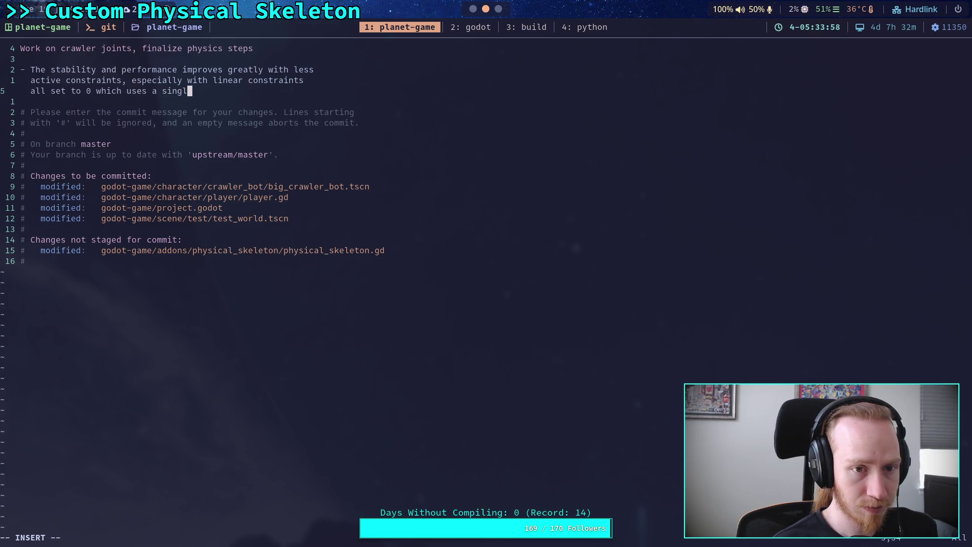
type("constraint ")
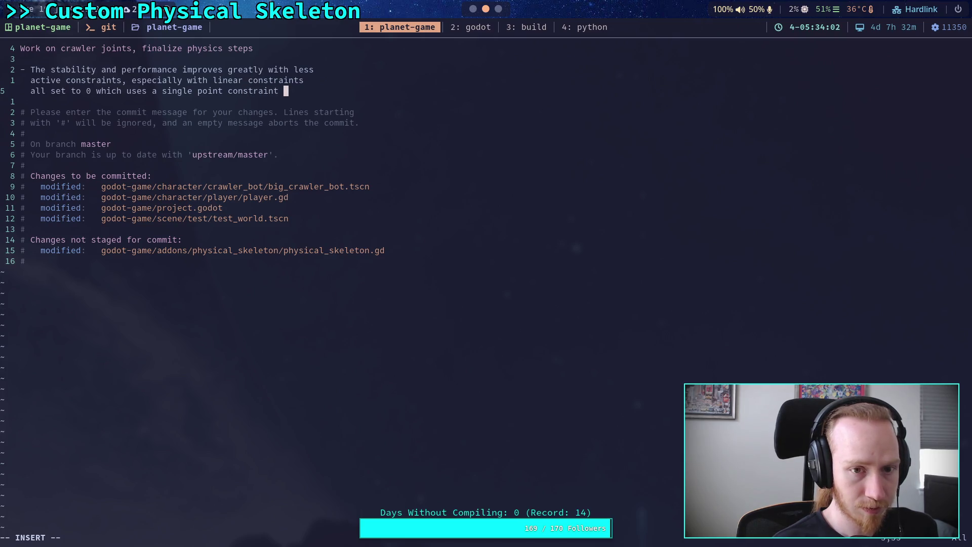
type("reath")
key("BackSpace")
key("BackSpace")
key("BackSpace")
type("ver")
key("BackSpace")
key("BackSpace")
key("BackSpace")
type("stead")
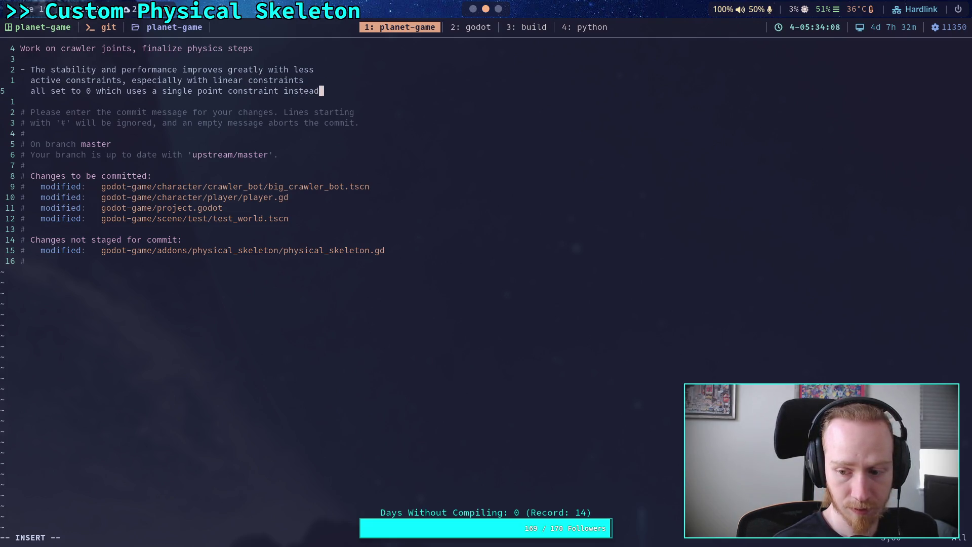
key("Return")
type("f thre")
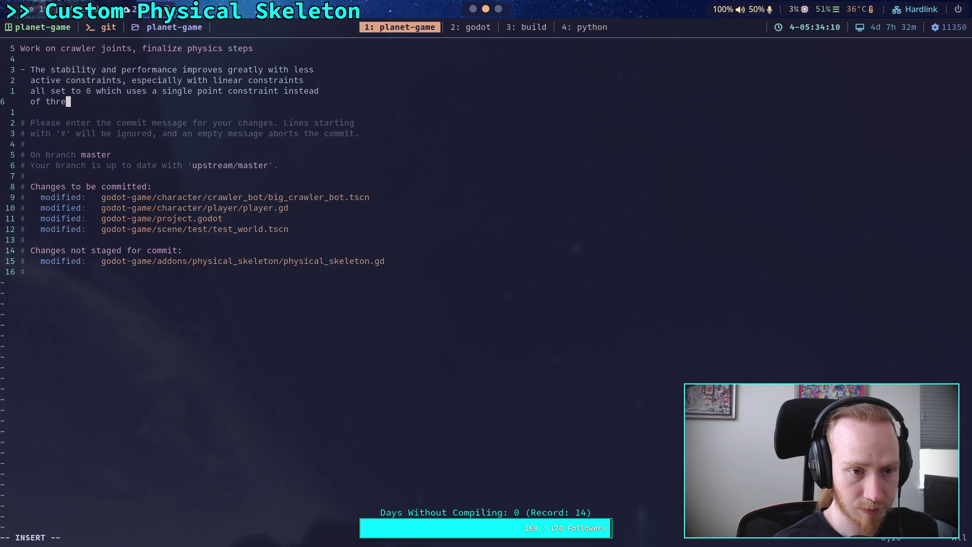
type("ak")
type("is ")
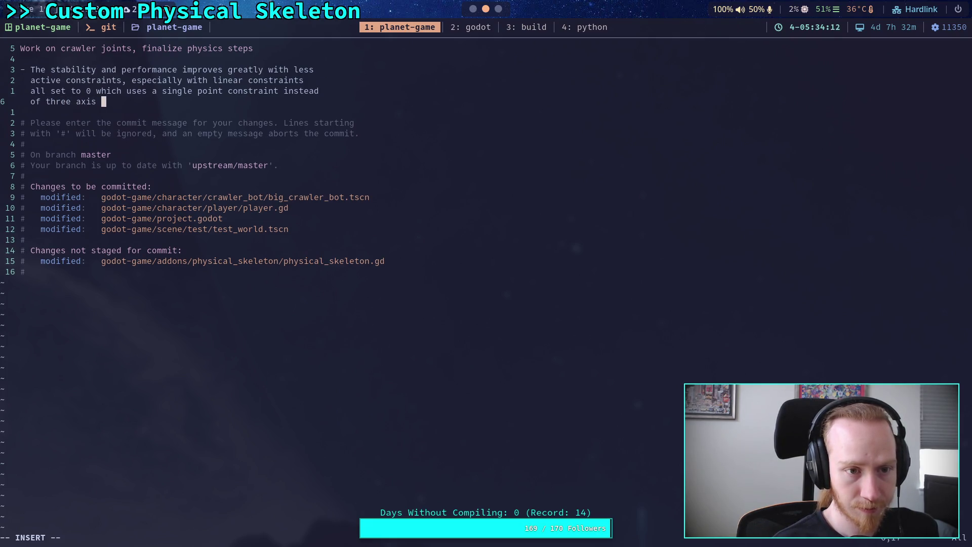
type("constraints")
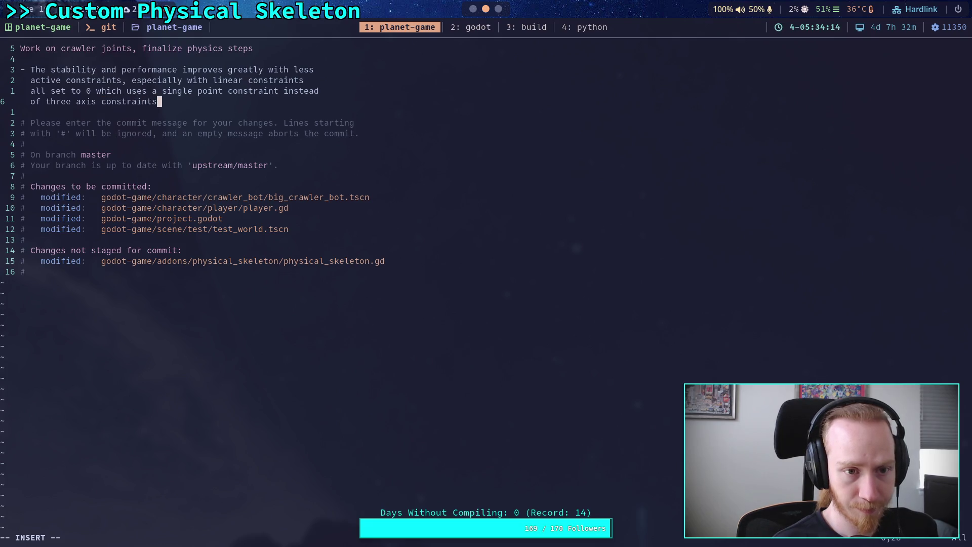
key("Return")
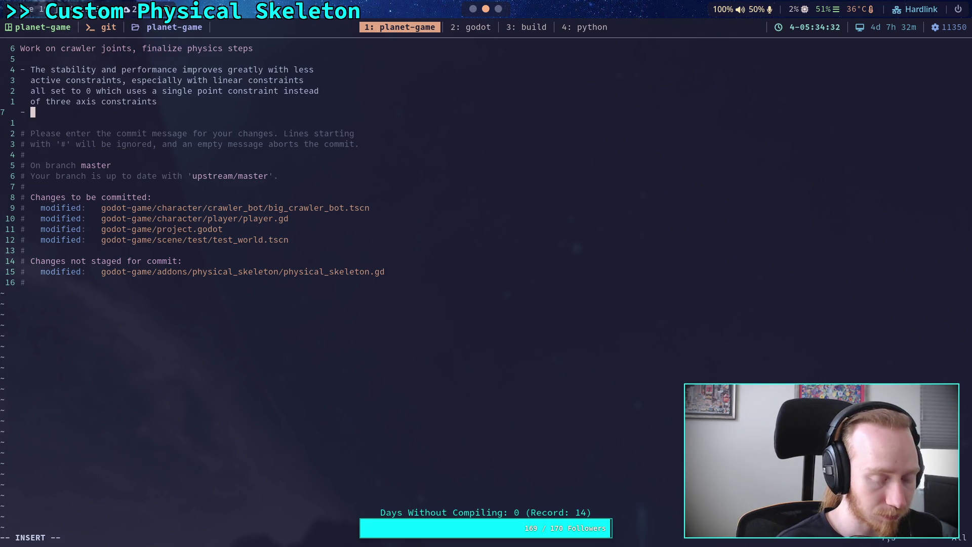
Write the bullet 'Physics server steps locked in at 16 velocity and 16 position steps, as well as a slightly lower'.
type("Commit")
key("BackSpace")
key("BackSpace")
key("BackSpace")
type("Physics")
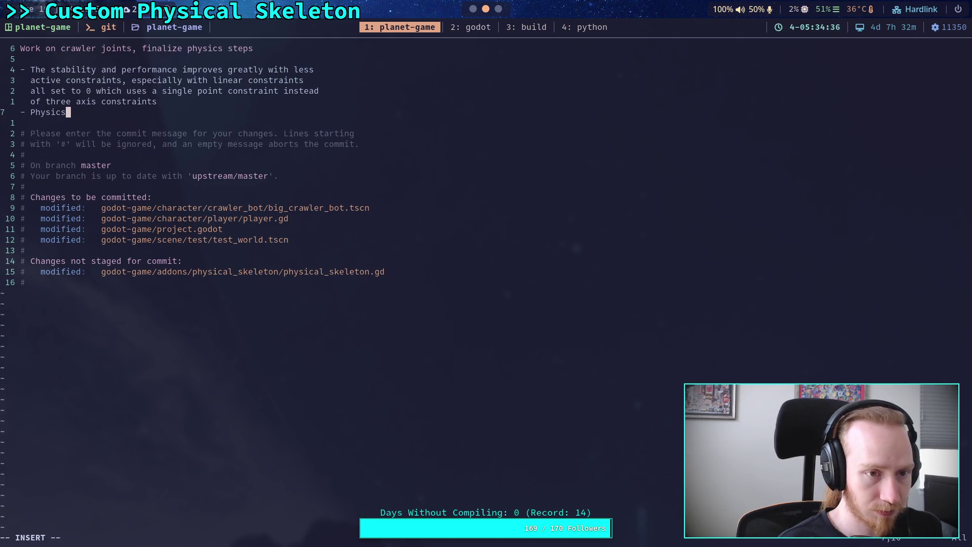
type(" server steps ")
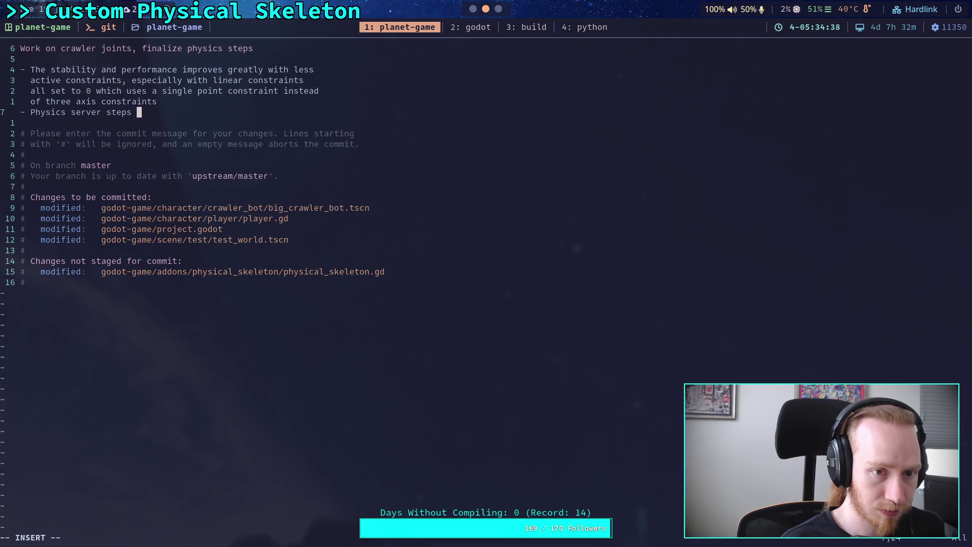
type("locked i")
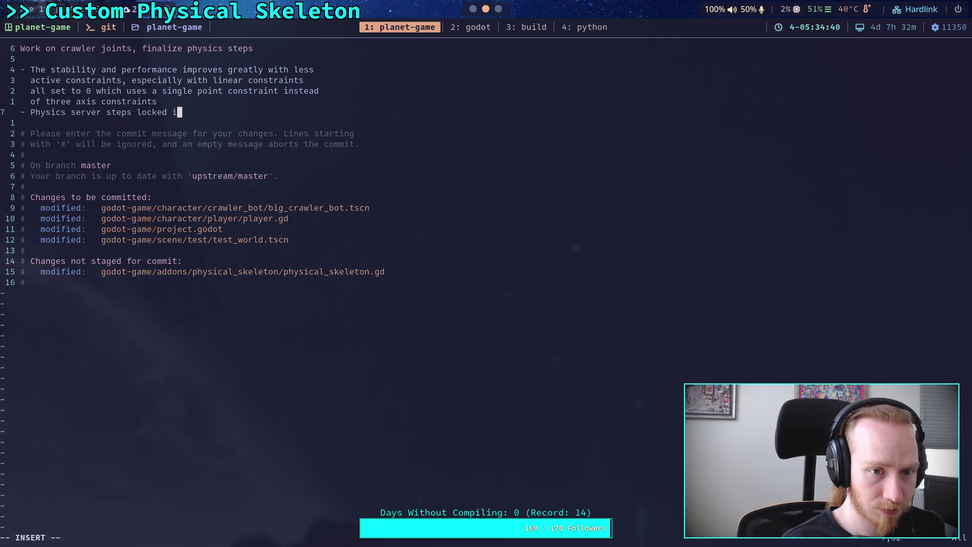
type("n at 16 ")
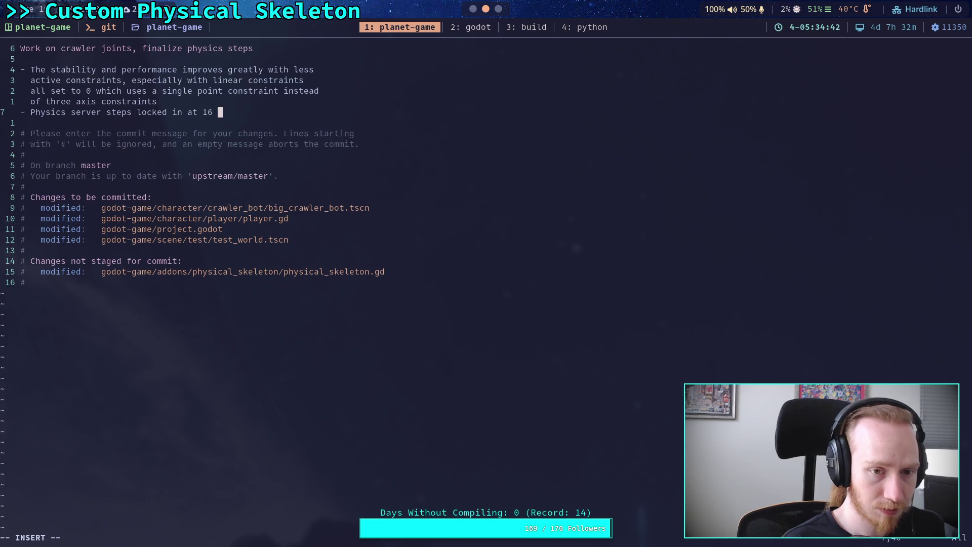
type("velocity and 15")
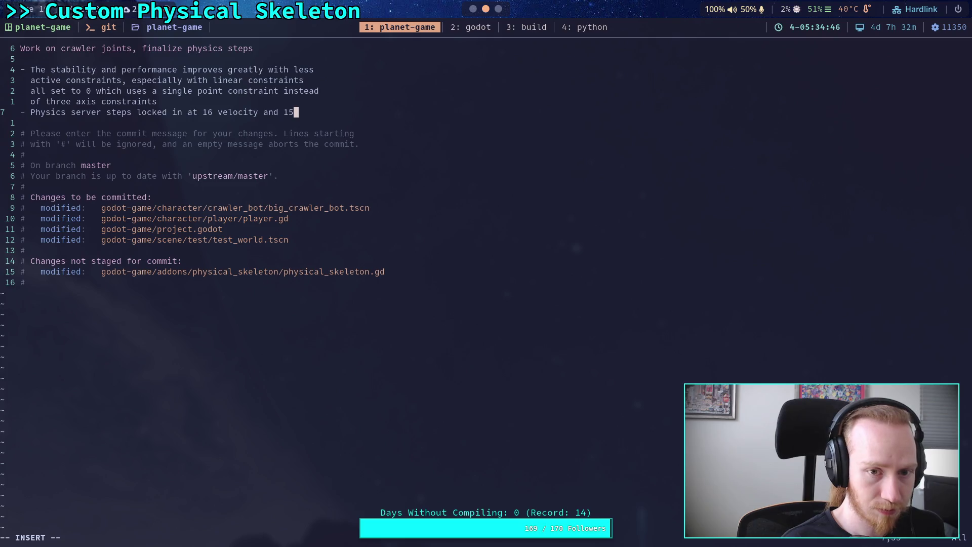
key("BackSpace")
type("positi")
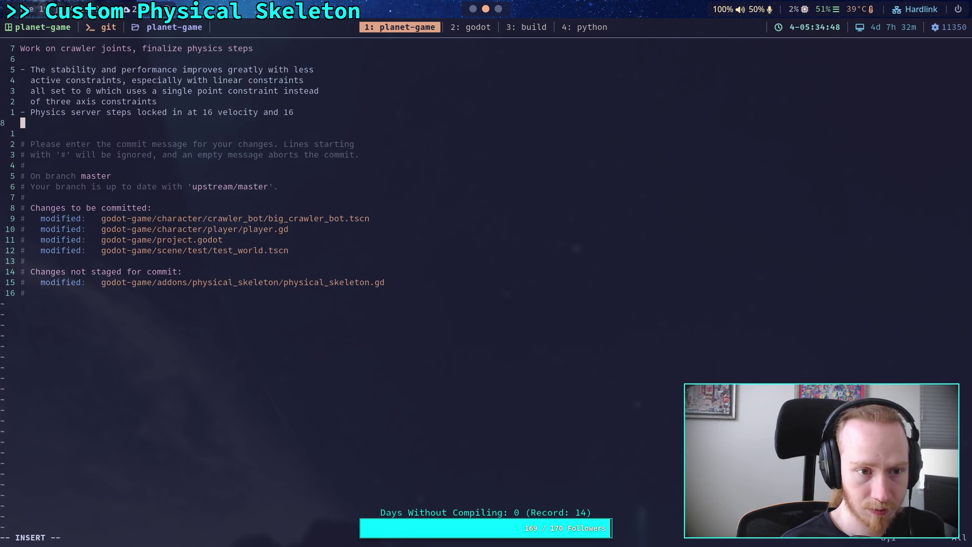
type("on ")
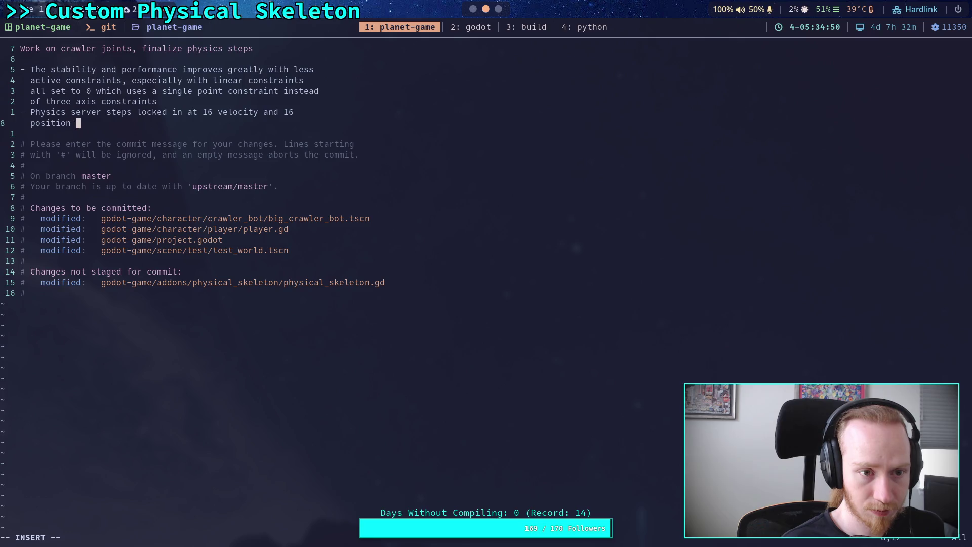
type("steps, as well as a slightly lower")
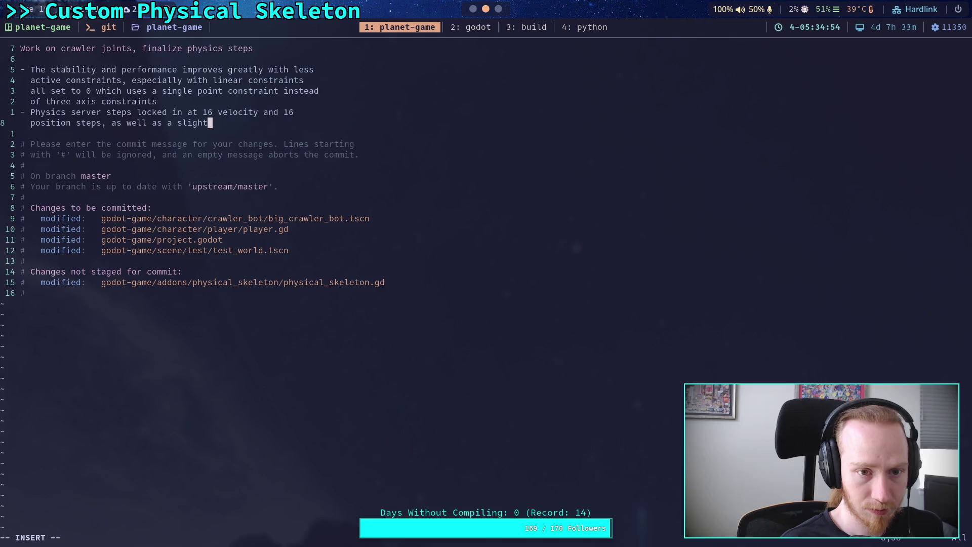
Check the physics values in Godot's Project Settings, then return to the commit message.
key("super+1")
left_click(52, 30)
left_click(57, 46)
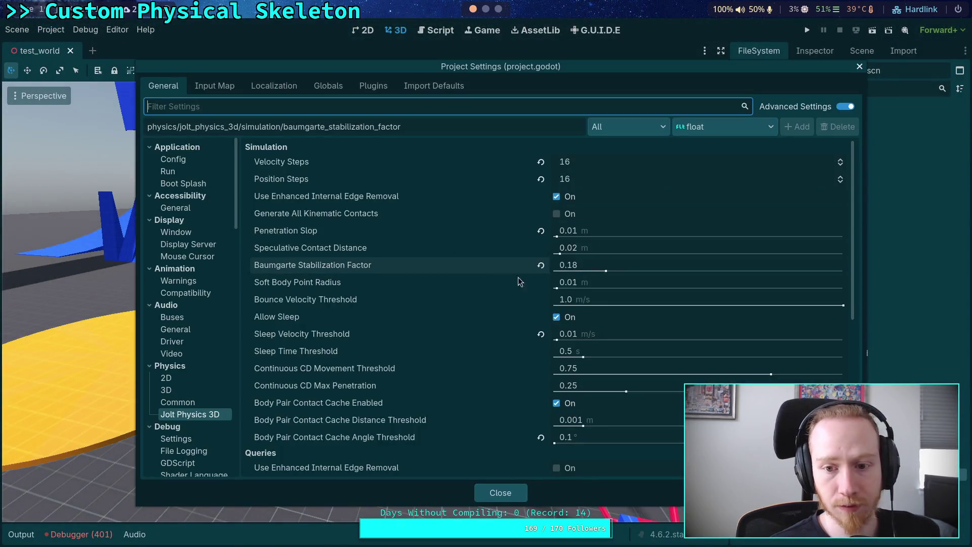
left_click(487, 491)
left_click(485, 9)
type("position steps, as well as a slightly lower ba")
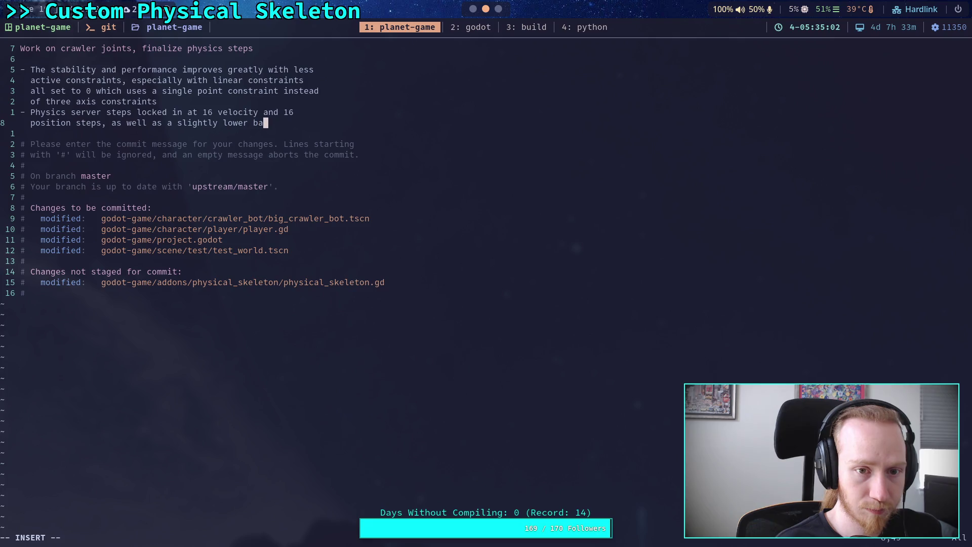
Finish the second bullet with 'baumgarte factor to make use of the extra steps made available'.
type("umgarte")
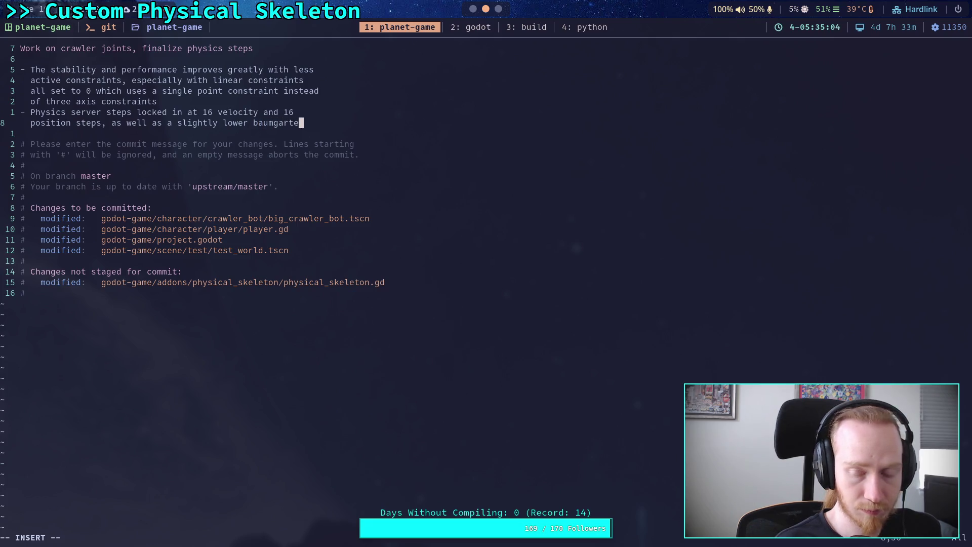
key("Return")
type("va")
key("BackSpace")
key("BackSpace")
type("factor ")
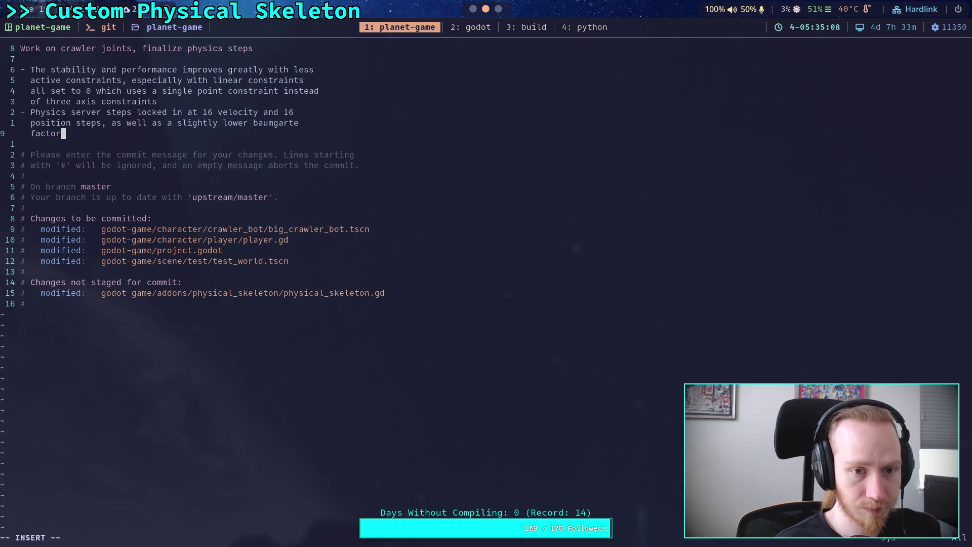
type("to")
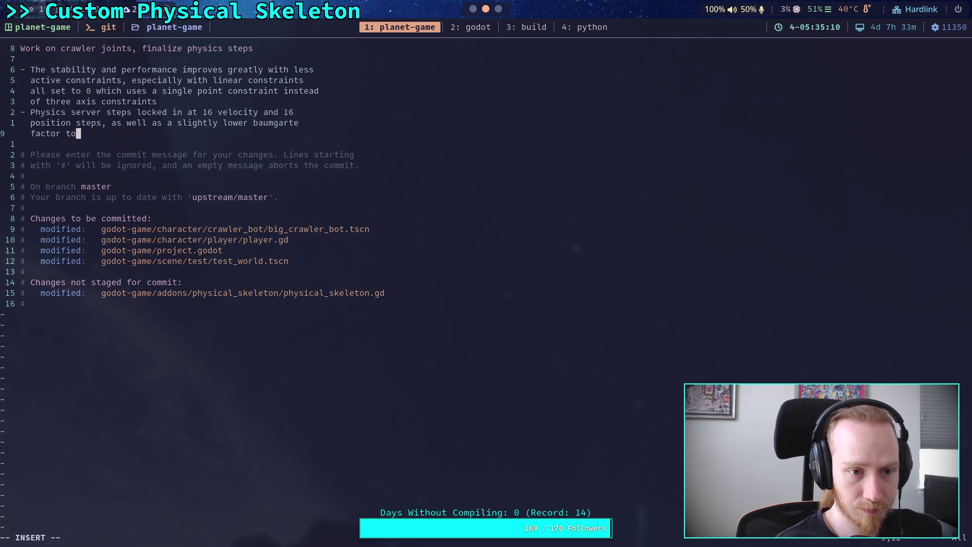
type(" make use of the ")
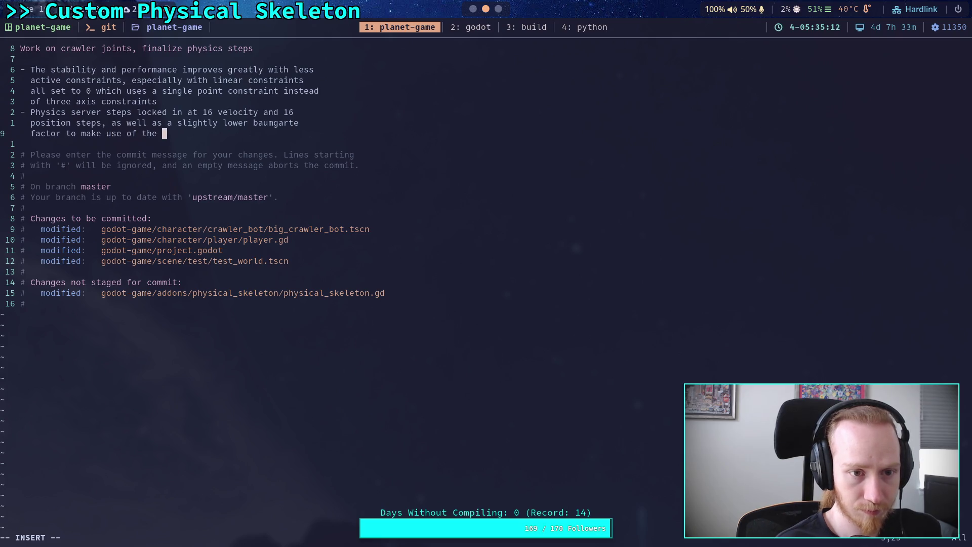
type("extra steps made available")
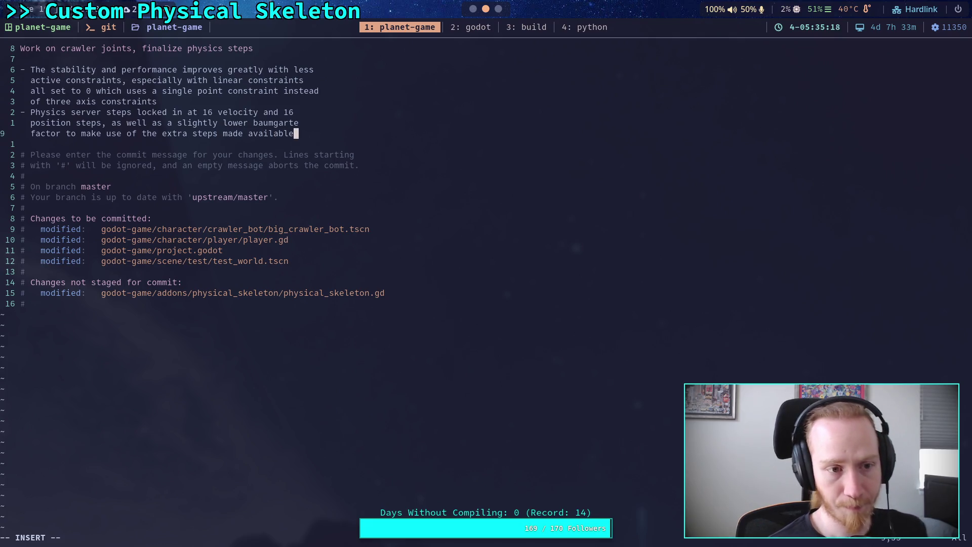
key("Return")
Add a bullet about updating the test scene: floor moved down and made a bit thicker.
type("-")
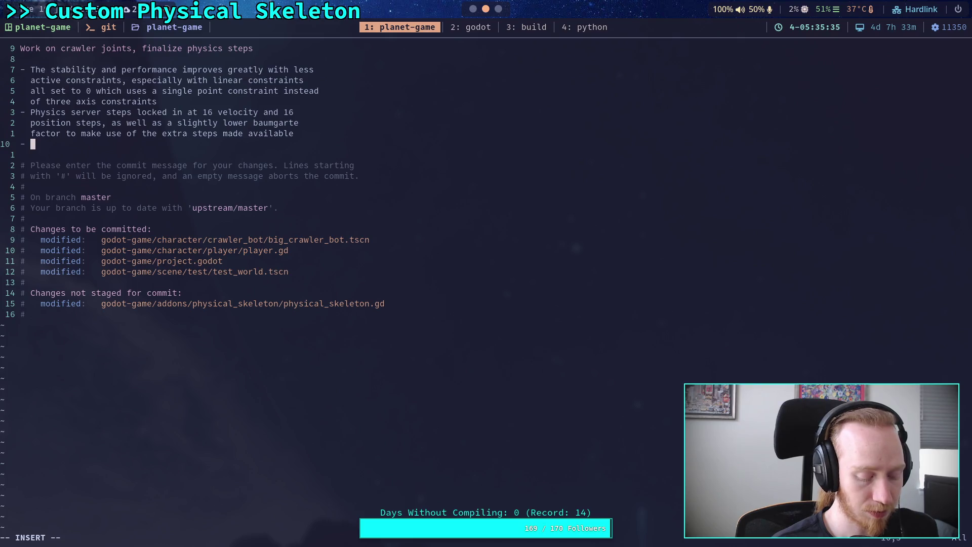
type("date the ")
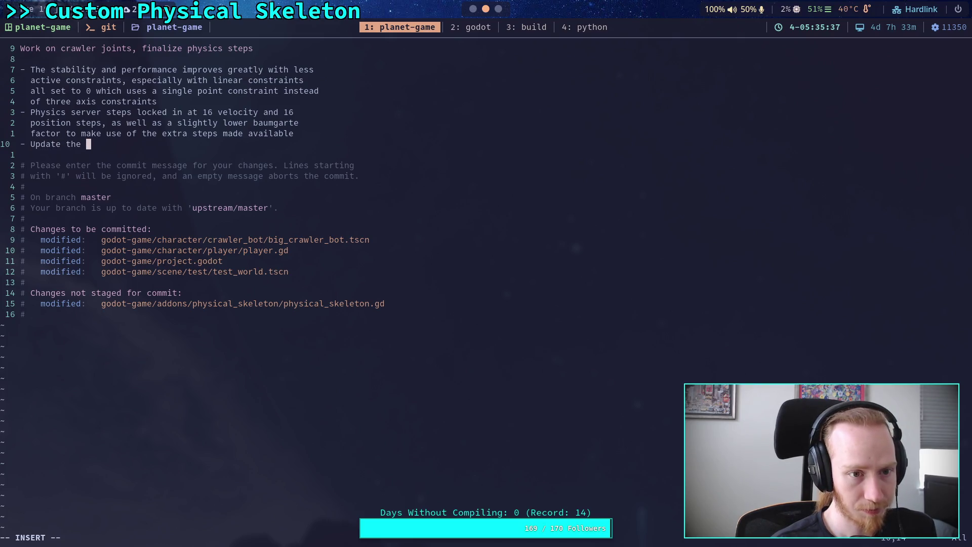
type("test scene, move")
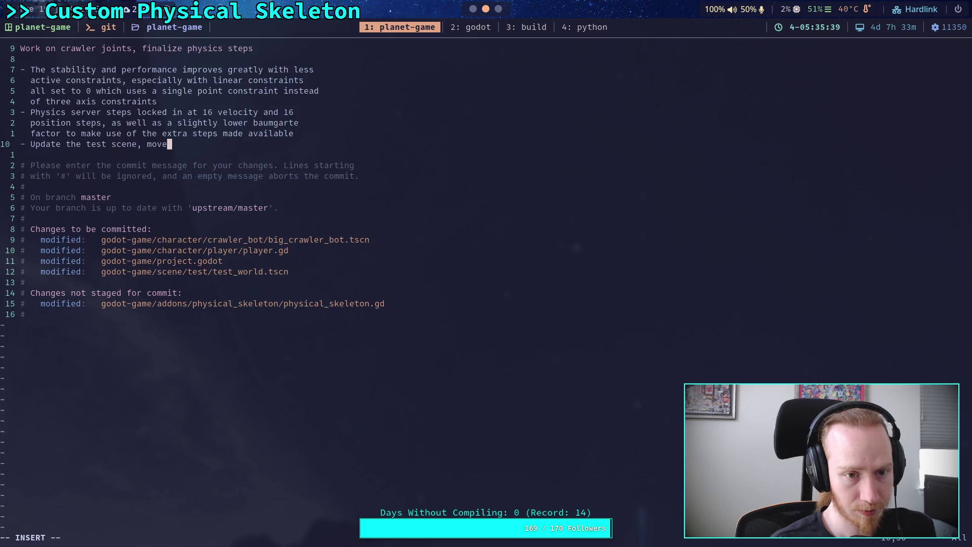
type(" the floor down")
key("Escape")
type("a an")
type("d")
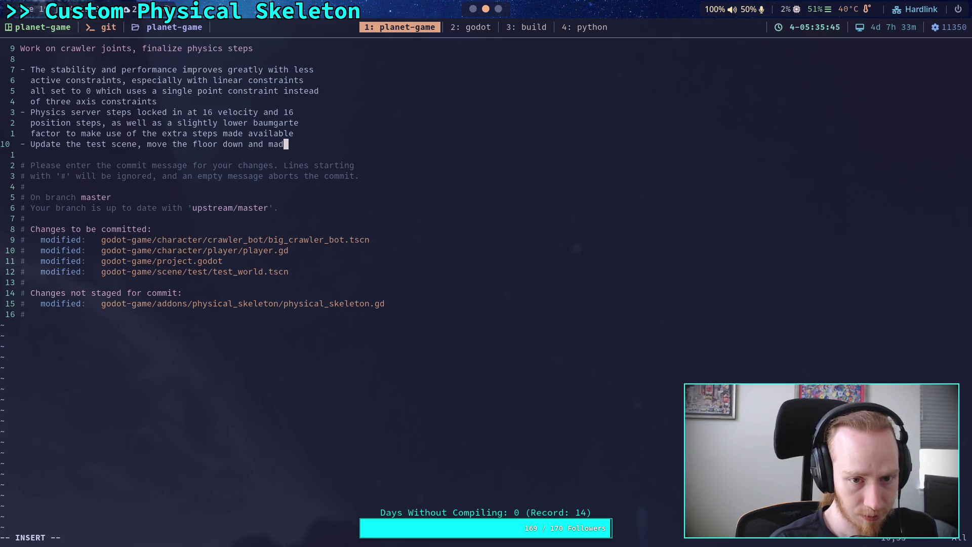
type(" make it")
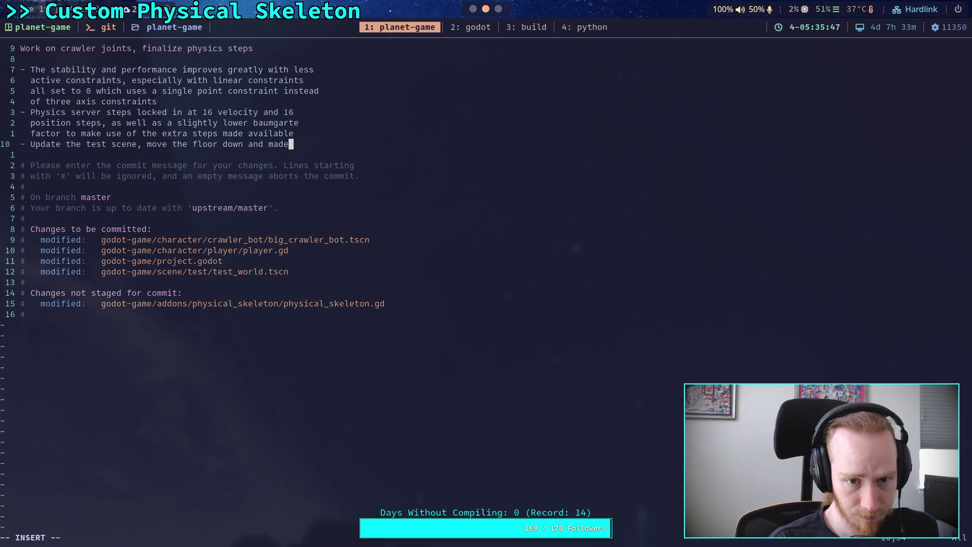
key("Return")
type("a bit thicker")
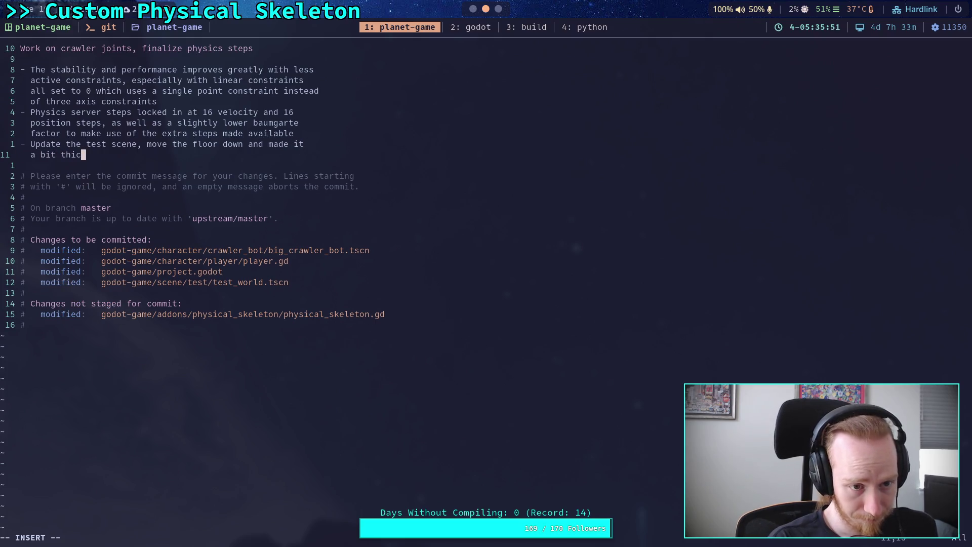
Save the commit message and quit Vim with :wq.
key("Escape")
type(":wq")
key("Return")
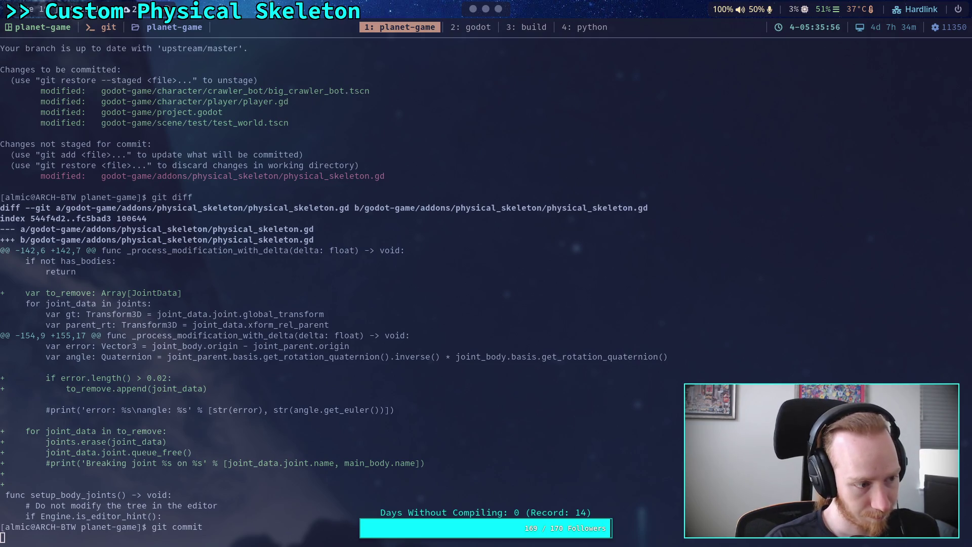
Push the commit to master with git push, then switch to the Godot workspace.
type("git")
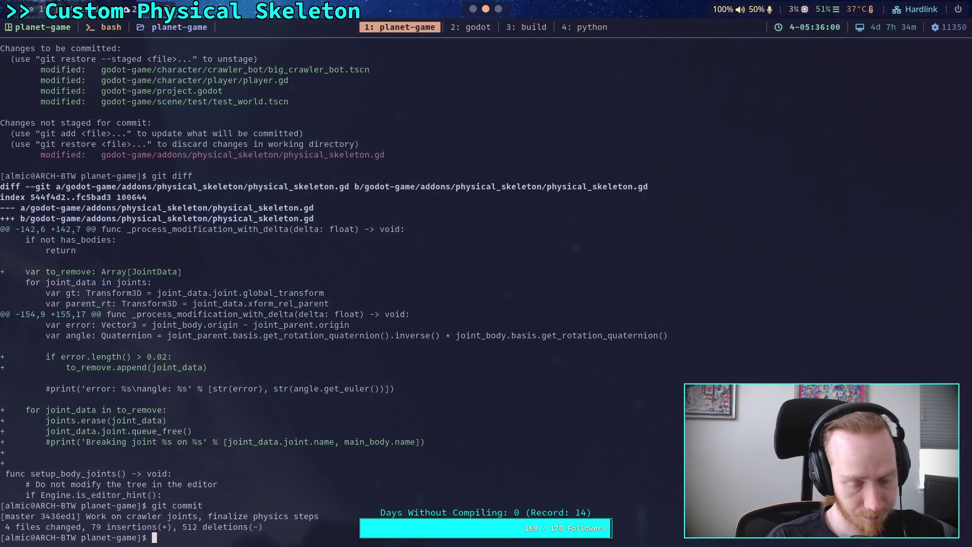
type(" push")
key("Return")
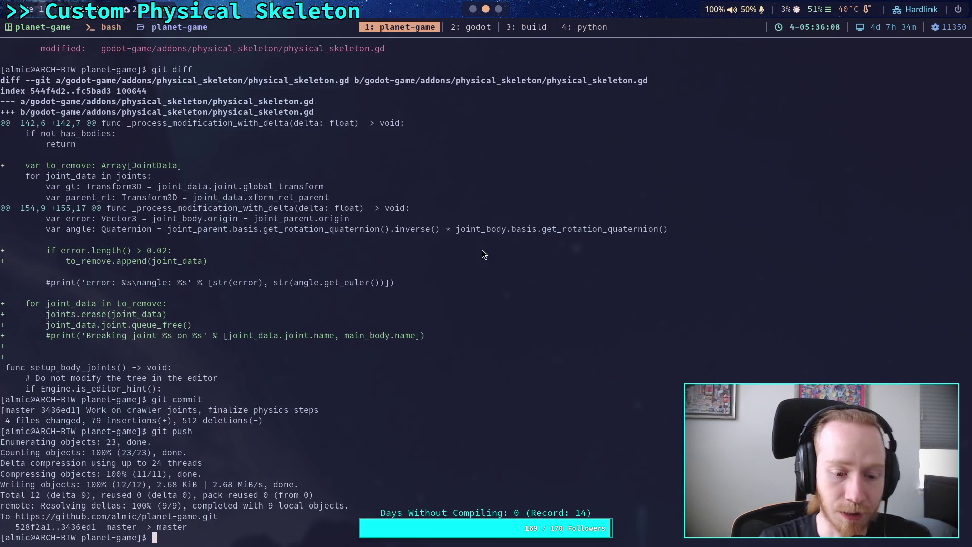
left_click(471, 27)
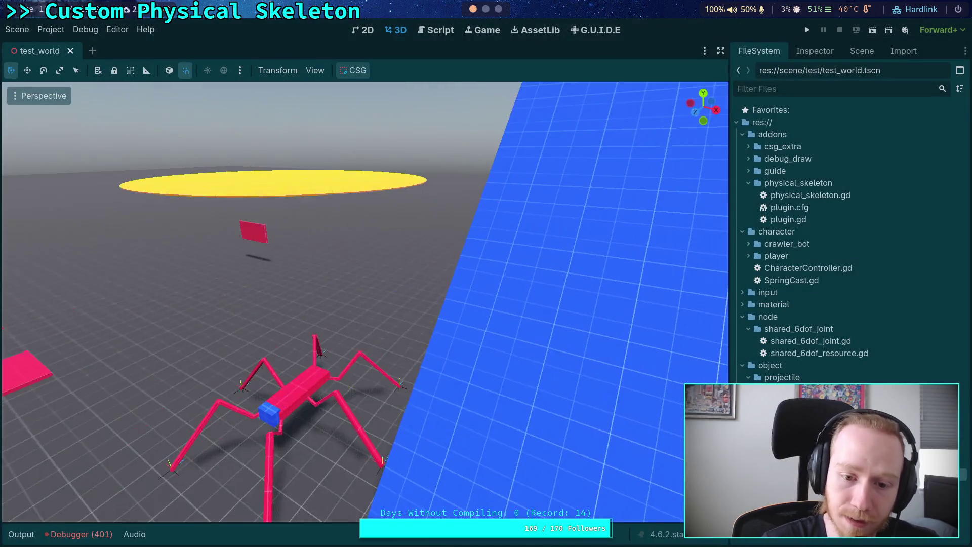
Slide the crawler bot about 7 m along Z and, in top view, over the yellow disc.
left_click(319, 324)
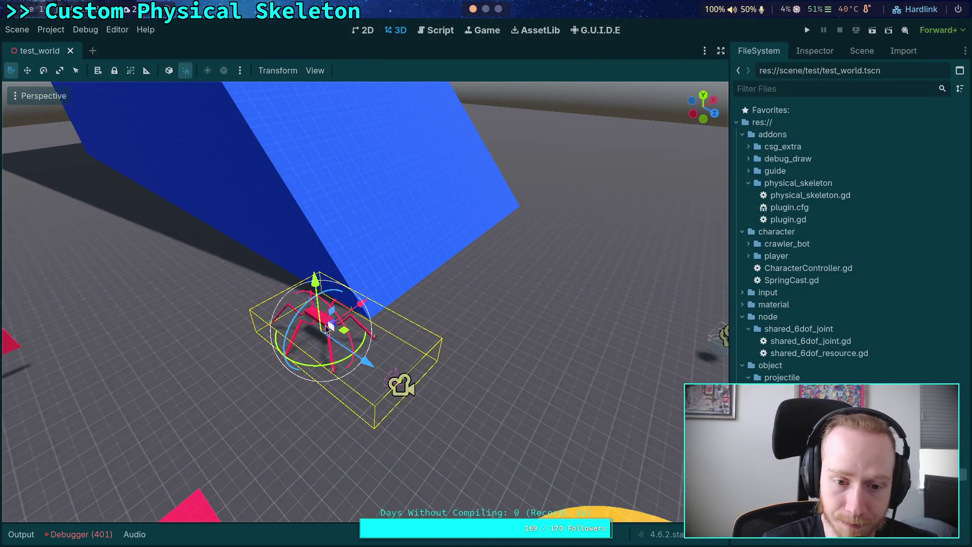
left_click_drag(367, 361, 375, 371)
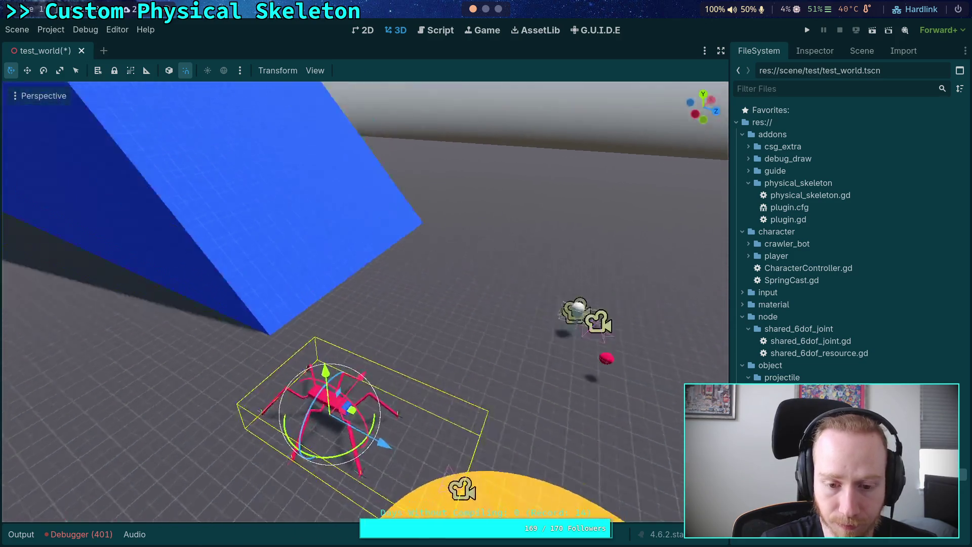
mouse_move(369, 394)
left_mouse_down()
mouse_move(313, 281)
mouse_move(329, 322)
mouse_move(579, 324)
left_mouse_up()
left_click(703, 121)
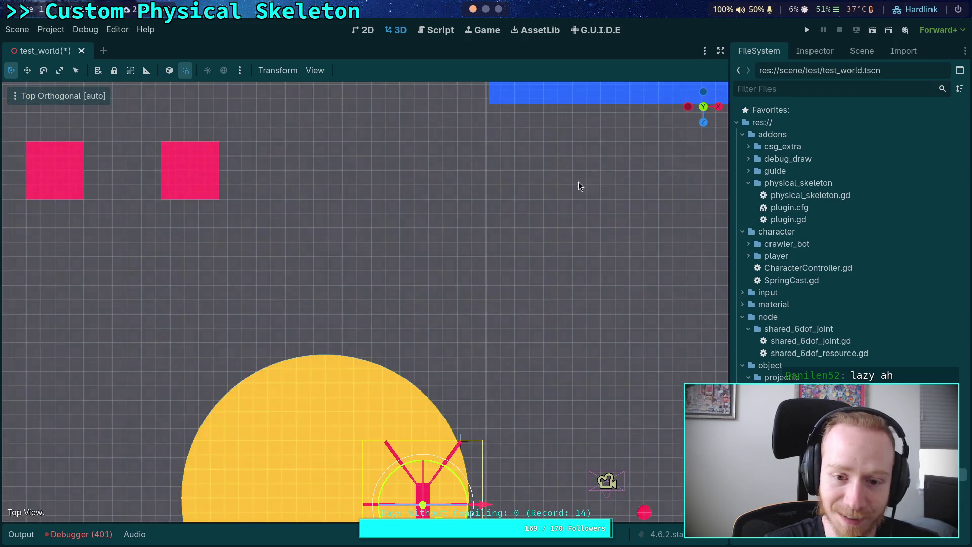
key("f")
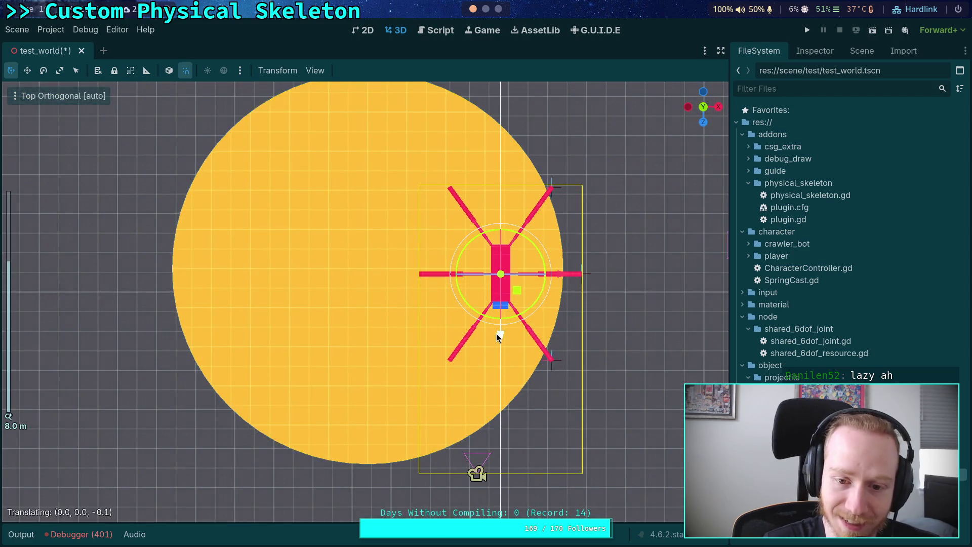
left_click_drag(563, 272, 431, 270)
Duplicate the spider with Ctrl+D and spread the copies across the floor.
right_click(527, 423)
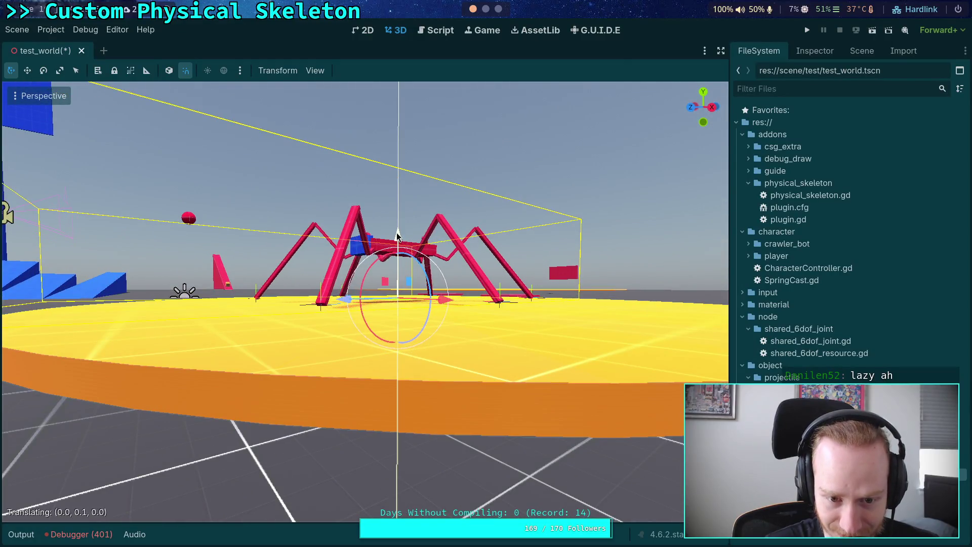
right_click(396, 232)
left_click(372, 253)
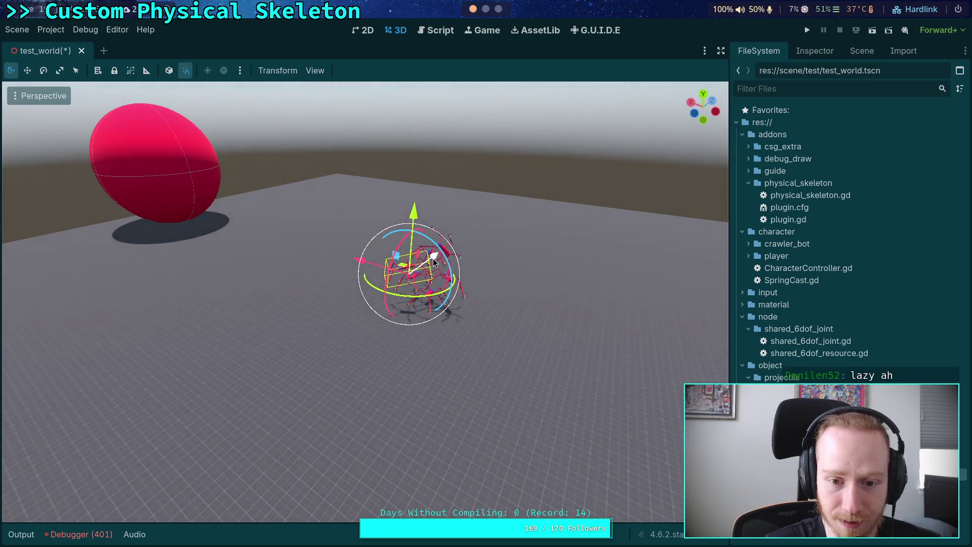
key("ctrl+d")
left_click_drag(433, 261, 329, 351)
left_click_drag(446, 246, 313, 329)
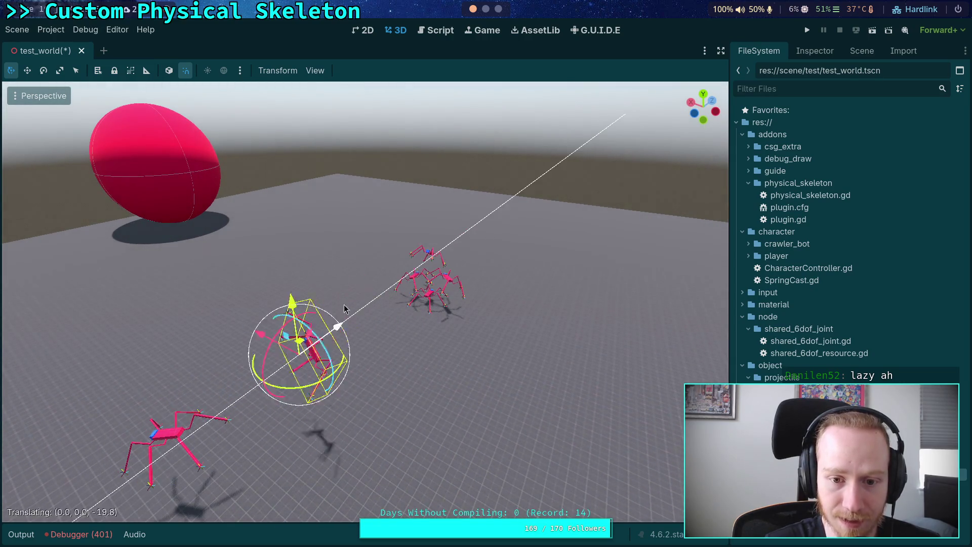
left_click_drag(397, 268, 229, 340)
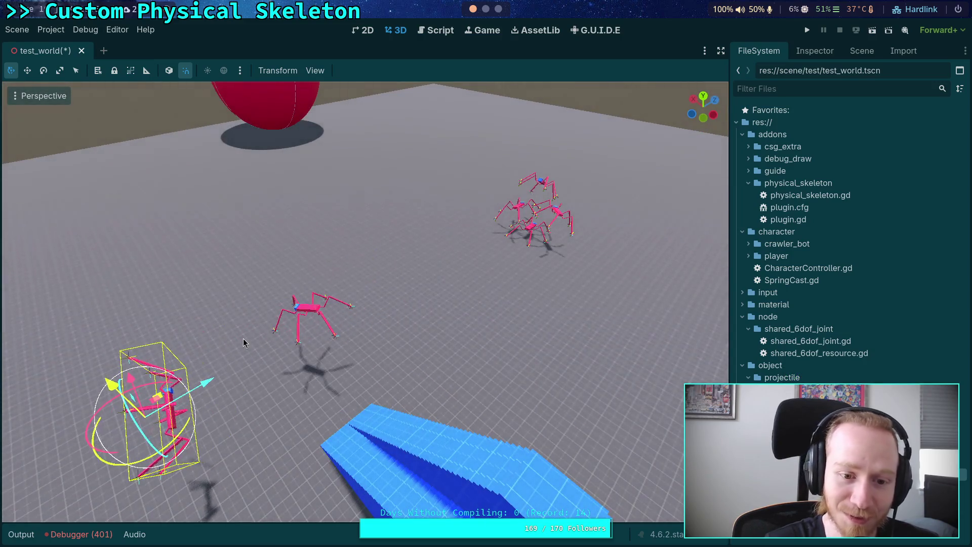
Reset CrawlerBot7's rotation and set its position to 33, 10, 0.
key("f")
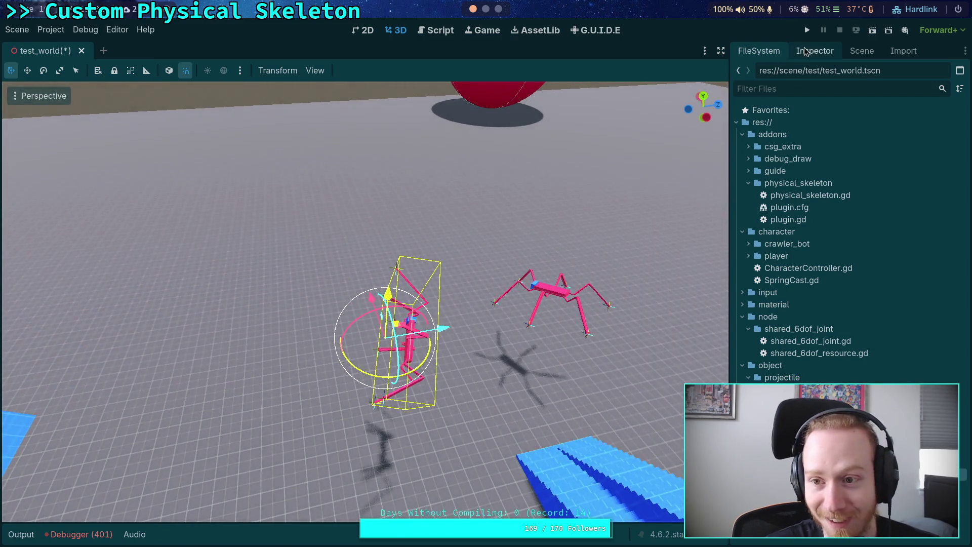
left_click(816, 52)
scroll(820, 253, "down", 5)
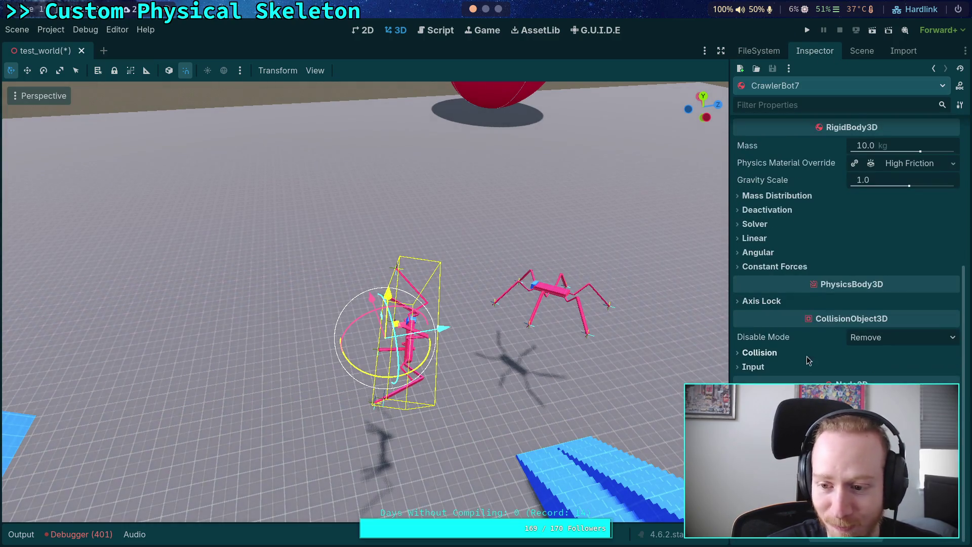
scroll(779, 405, "down", 3)
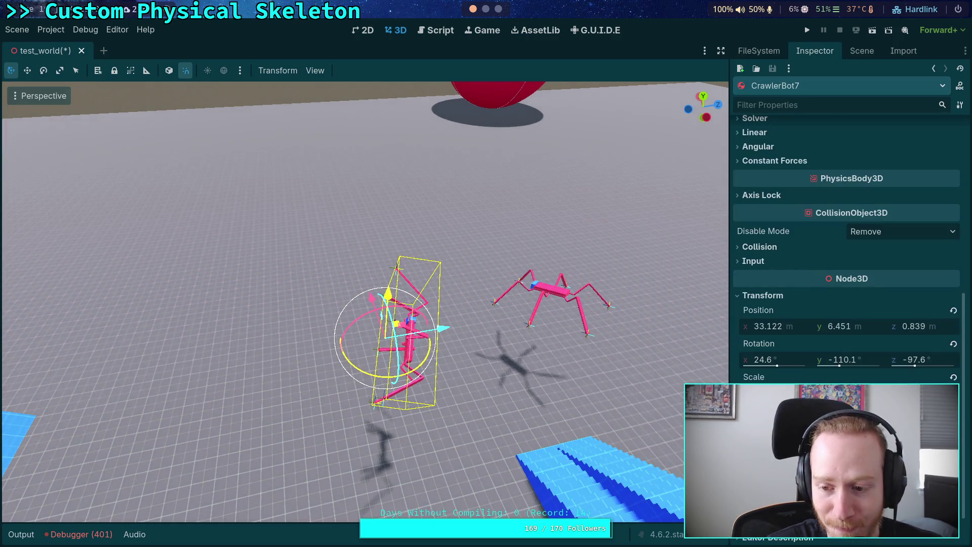
left_click(952, 344)
left_click(786, 328)
type("1")
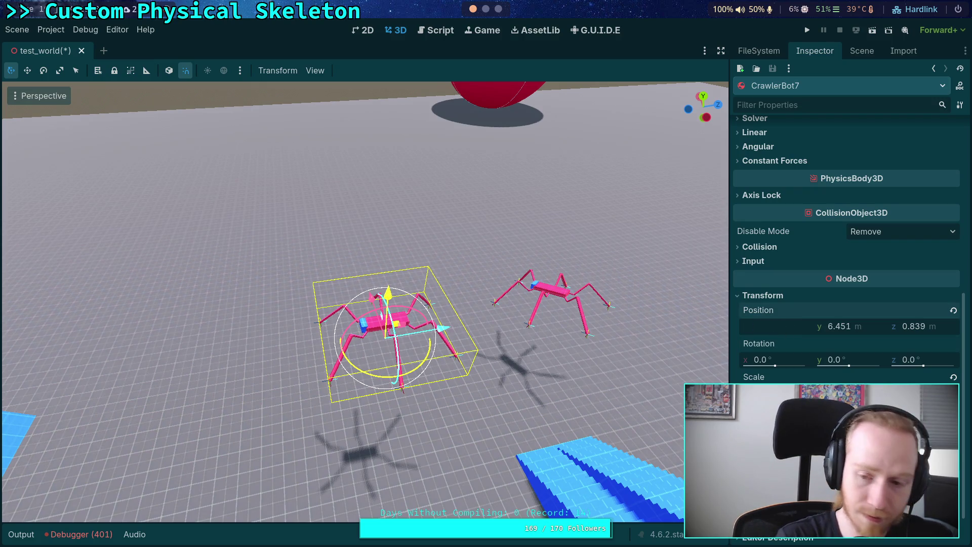
type("33")
key("Return")
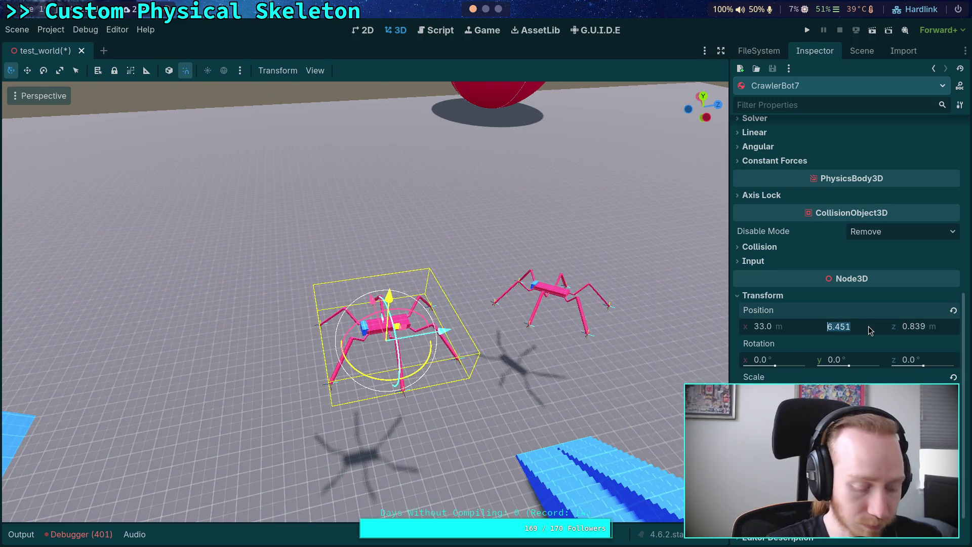
type("10")
key("Return")
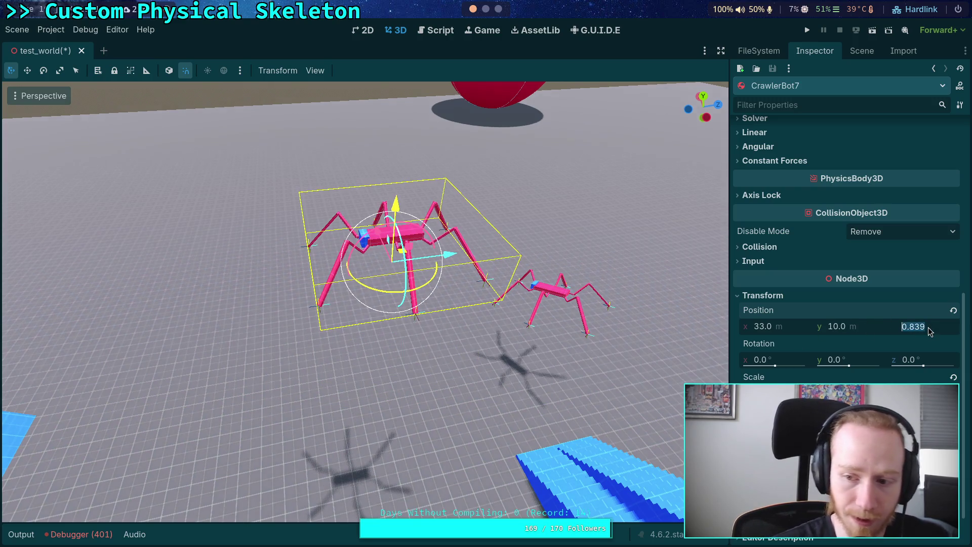
type("0")
key("Return")
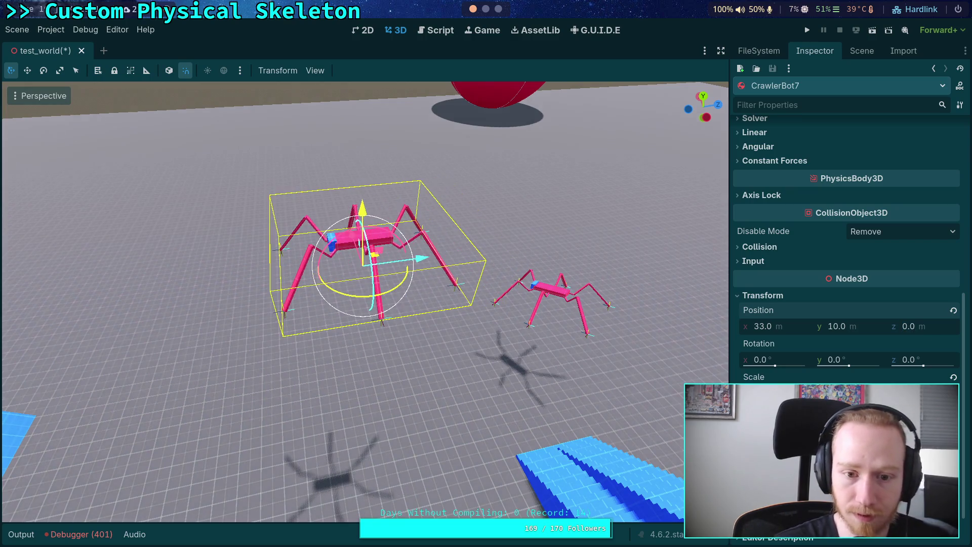
Reset CrawlerBot7's scale to its default.
left_click(568, 303)
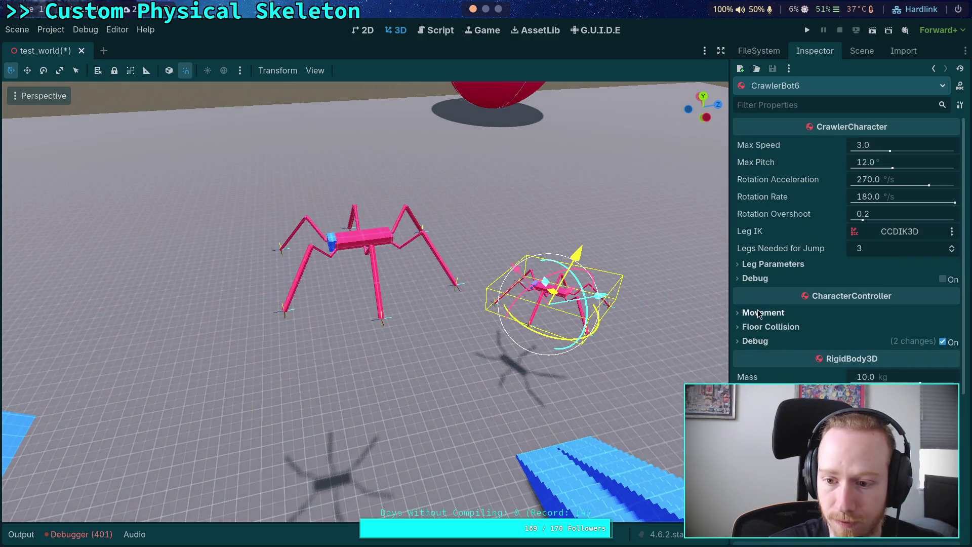
scroll(769, 233, "down", 5)
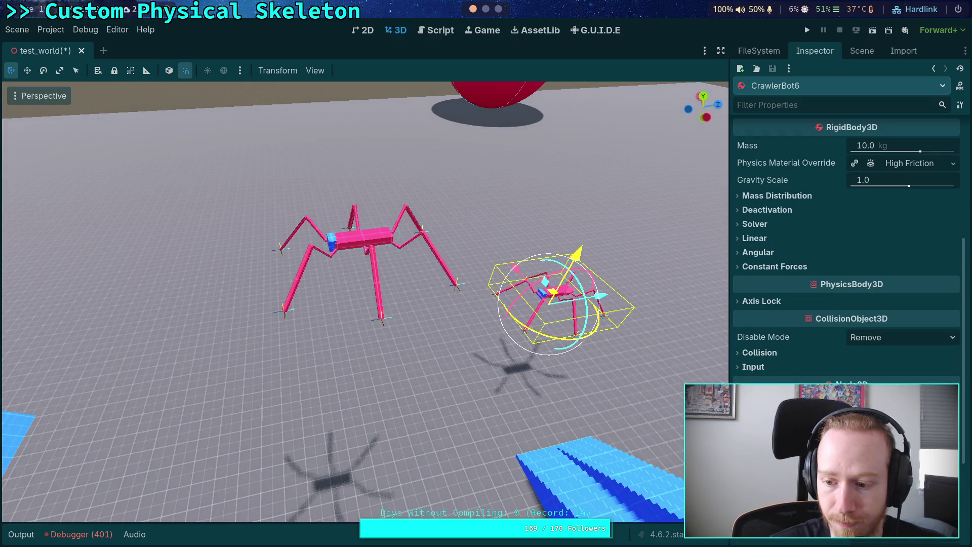
left_click(374, 242)
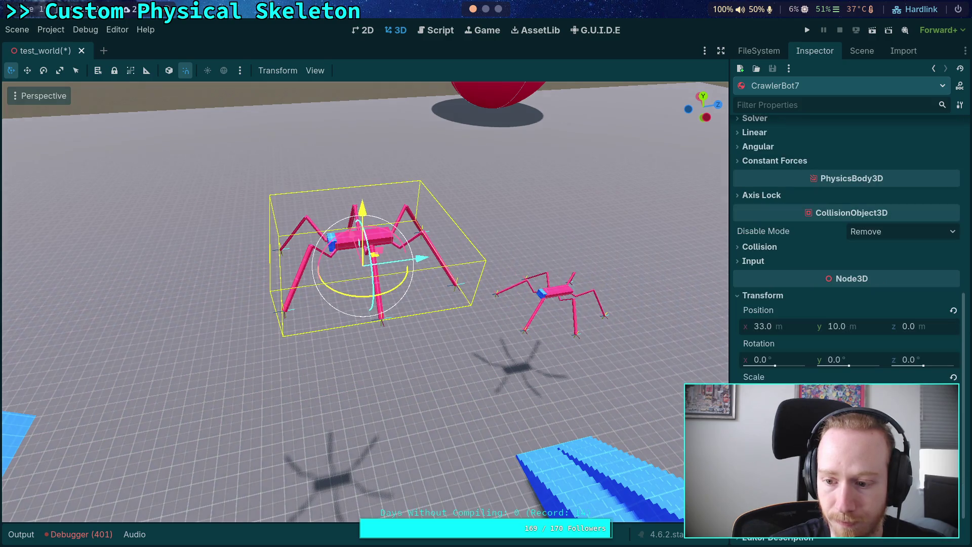
left_click(952, 378)
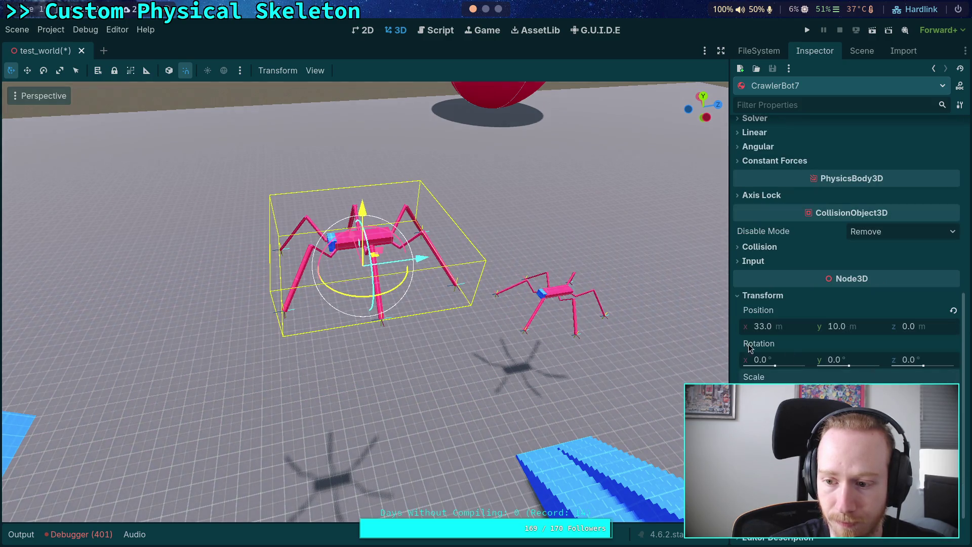
Set CrawlerBot6's position to 35, 10, 0.
left_click(558, 296)
scroll(785, 304, "down", 4)
left_click(799, 281)
type("35")
key("Tab")
type("1")
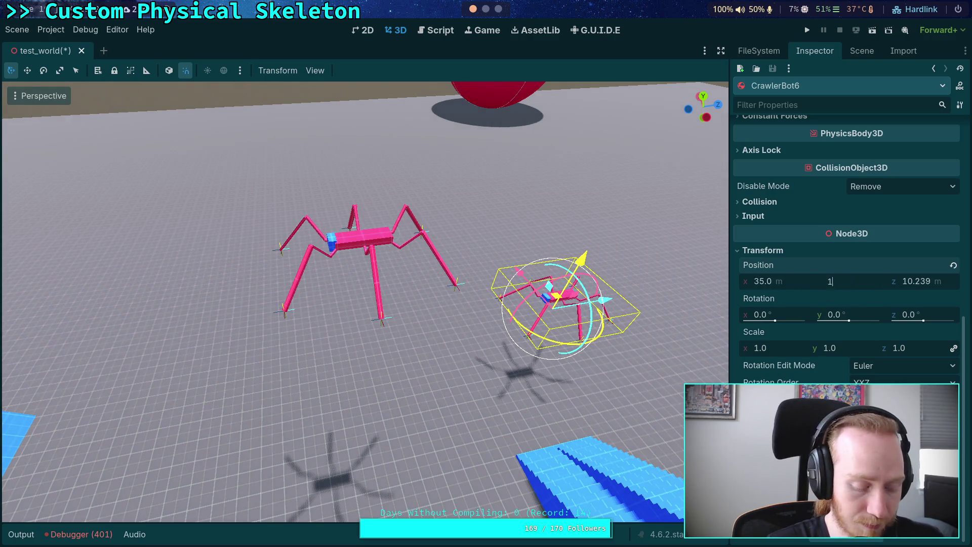
type("0")
key("Tab")
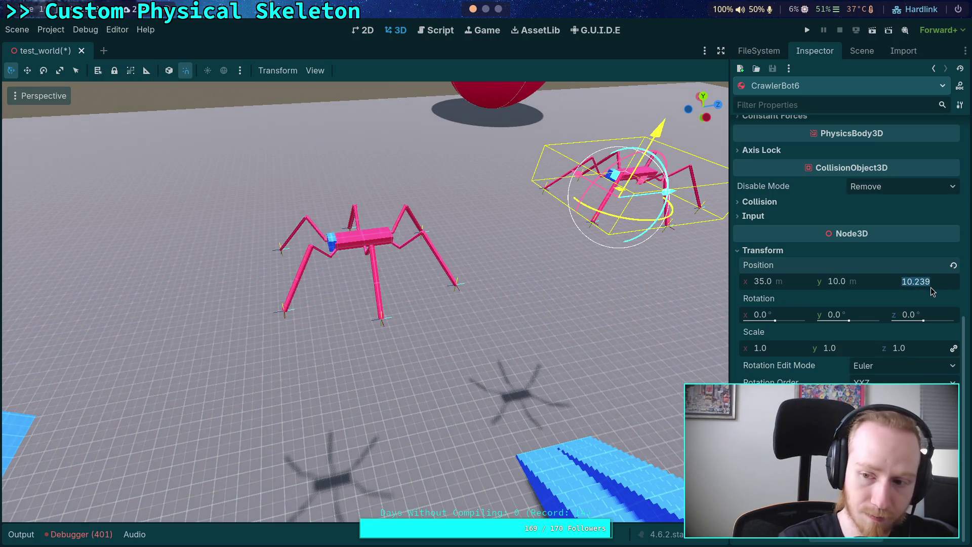
type("0")
key("Return")
Shift CrawlerBot7 about 2 m along X beside CrawlerBot6.
left_click_drag(435, 238, 476, 218)
left_click(466, 240)
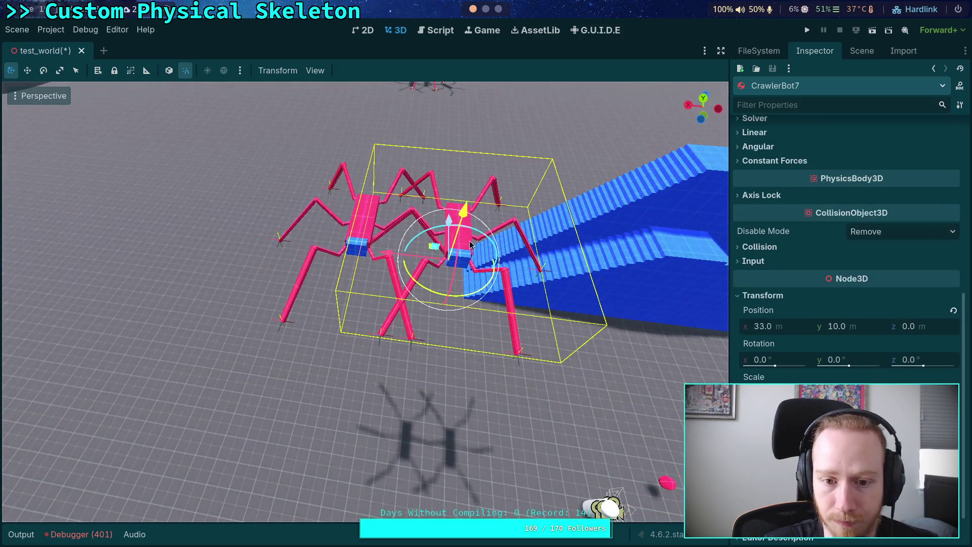
mouse_move(393, 258)
left_mouse_down()
mouse_move(304, 251)
mouse_move(385, 294)
mouse_move(390, 241)
mouse_move(424, 265)
left_mouse_up()
left_click(862, 50)
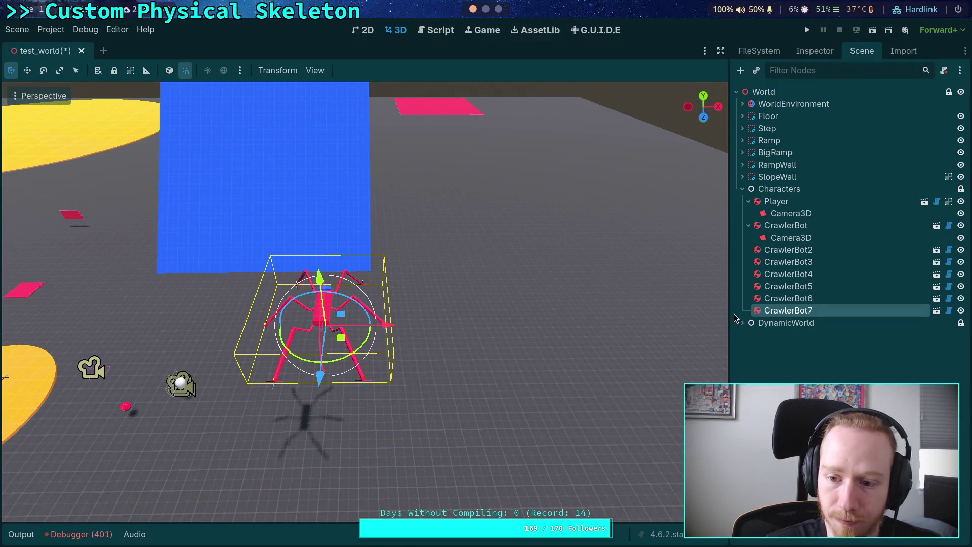
Rotate CrawlerBot6 90 degrees onto its end and move it along Z.
left_click_drag(231, 414, 433, 248)
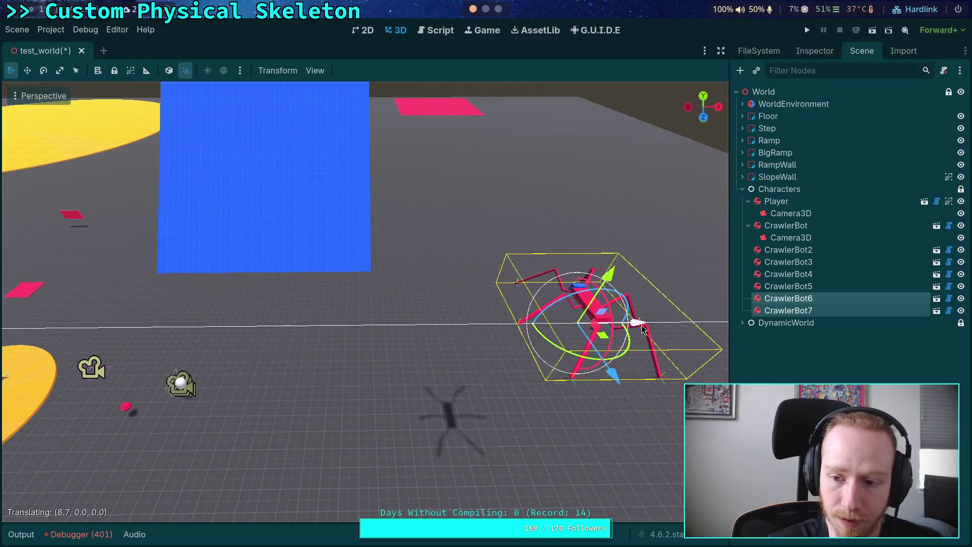
left_click_drag(365, 301, 309, 294)
left_click(808, 299)
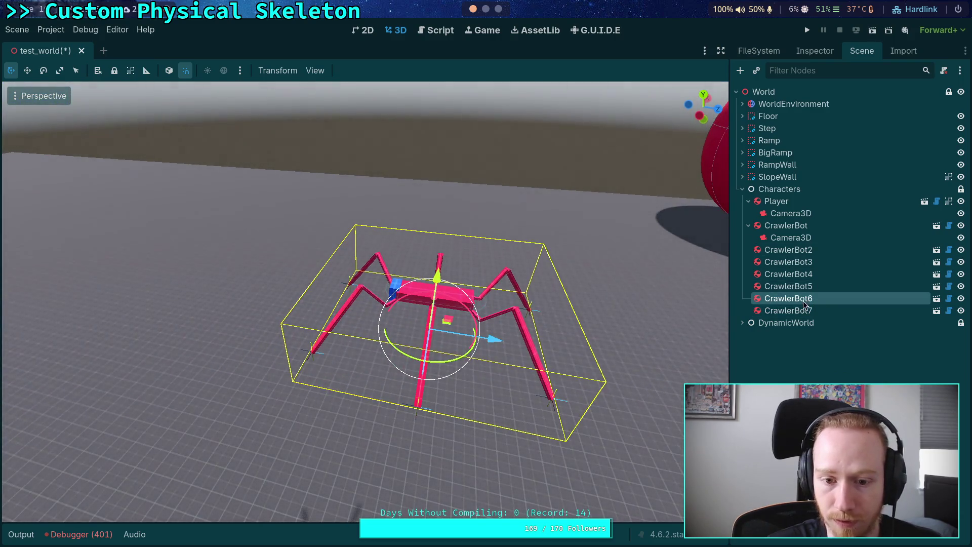
left_click_drag(441, 283, 381, 271)
key("r")
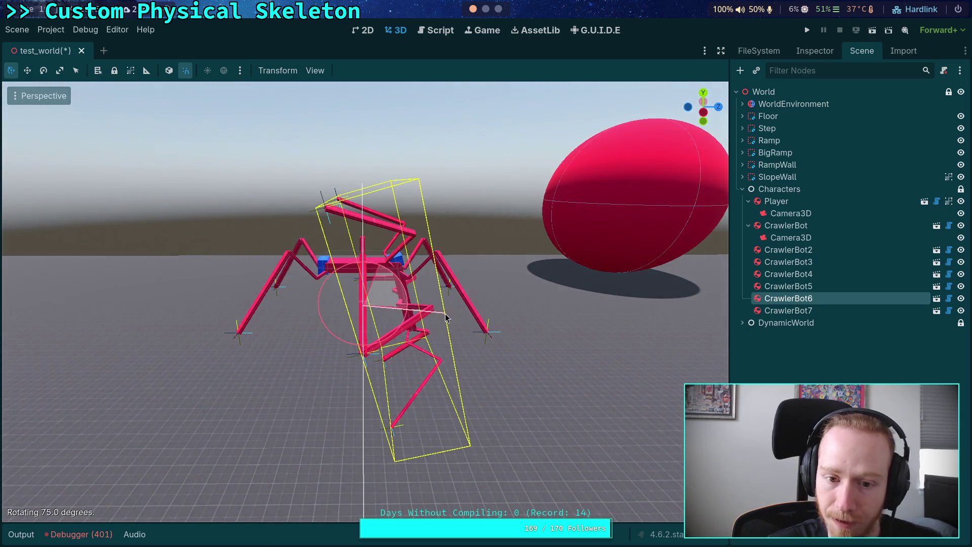
left_click(465, 338)
key("g")
key("z")
left_click(394, 310)
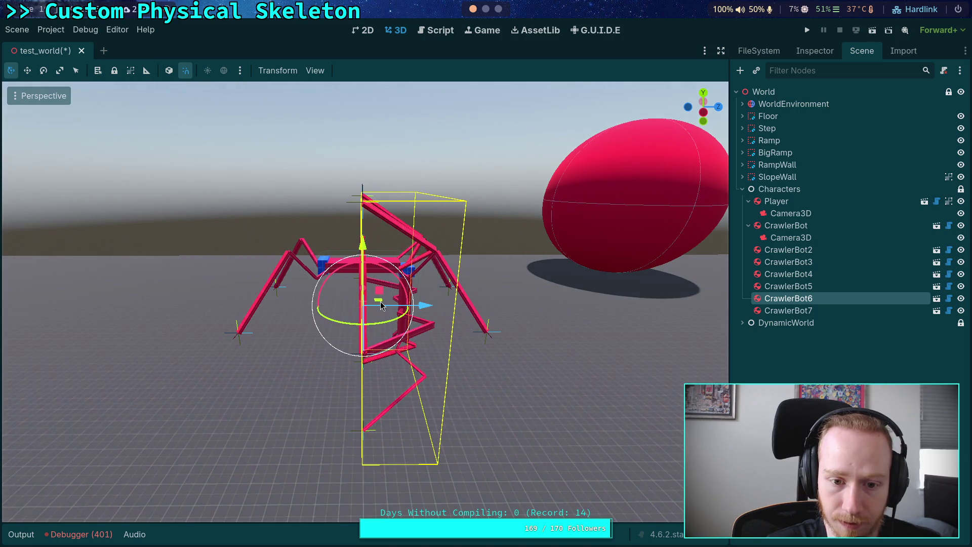
Turn CrawlerBot7 180 degrees around Y, then rotate it on X to stand on end.
left_click(320, 259)
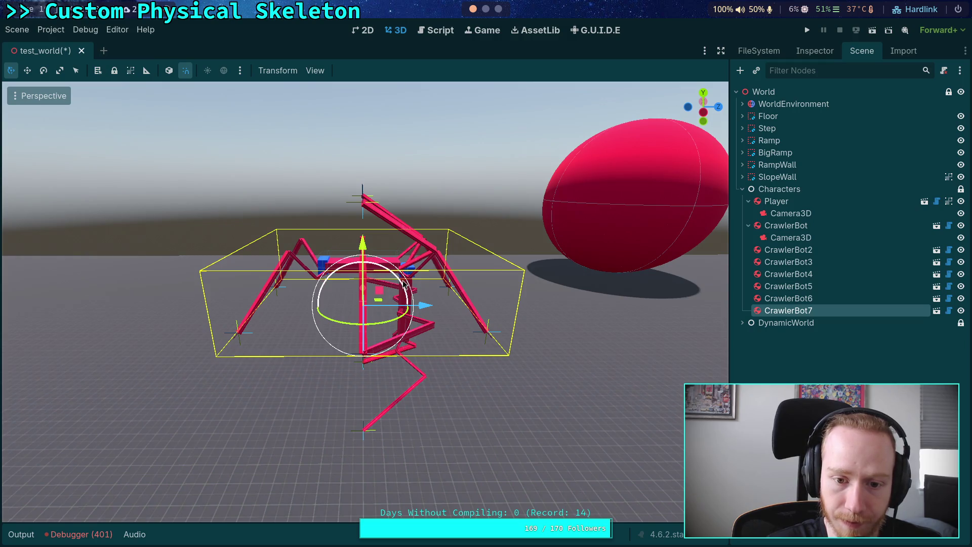
key("r")
key("y")
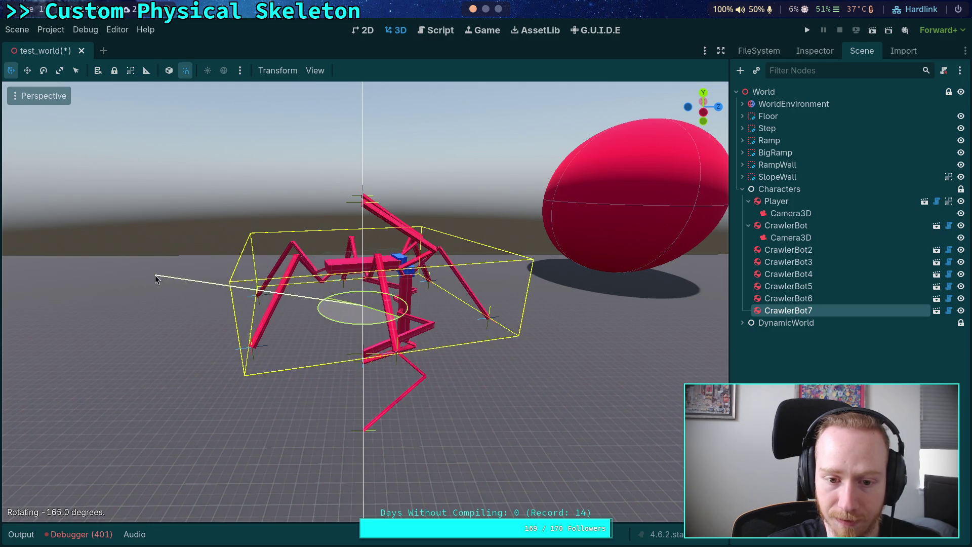
left_click(196, 270)
key("r")
key("x")
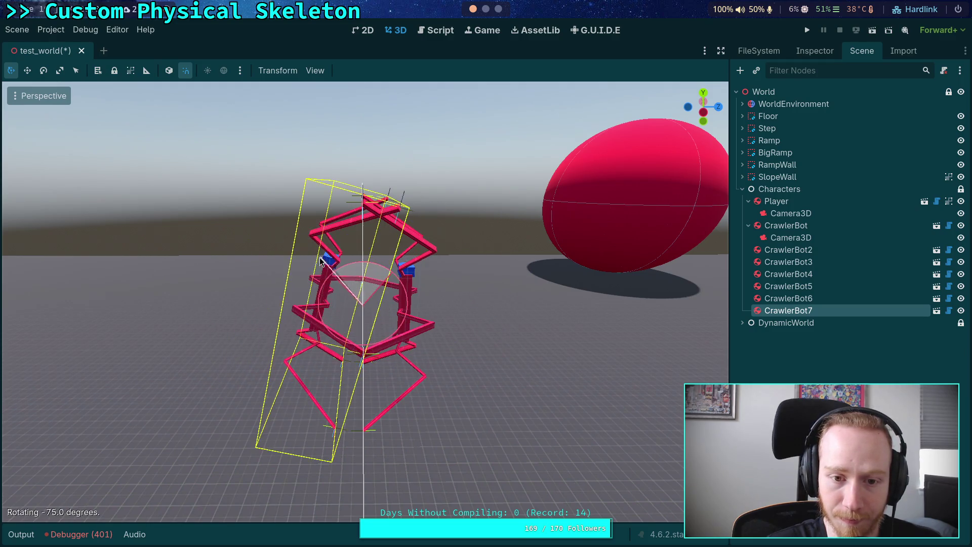
left_click(348, 305)
key("g")
key("x")
key("Escape")
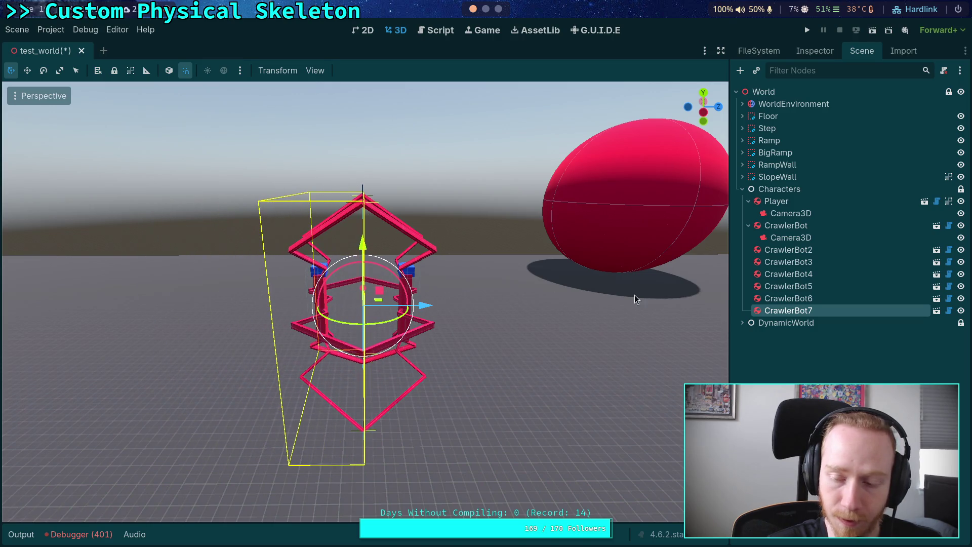
left_click(811, 47)
scroll(861, 304, "down", 2)
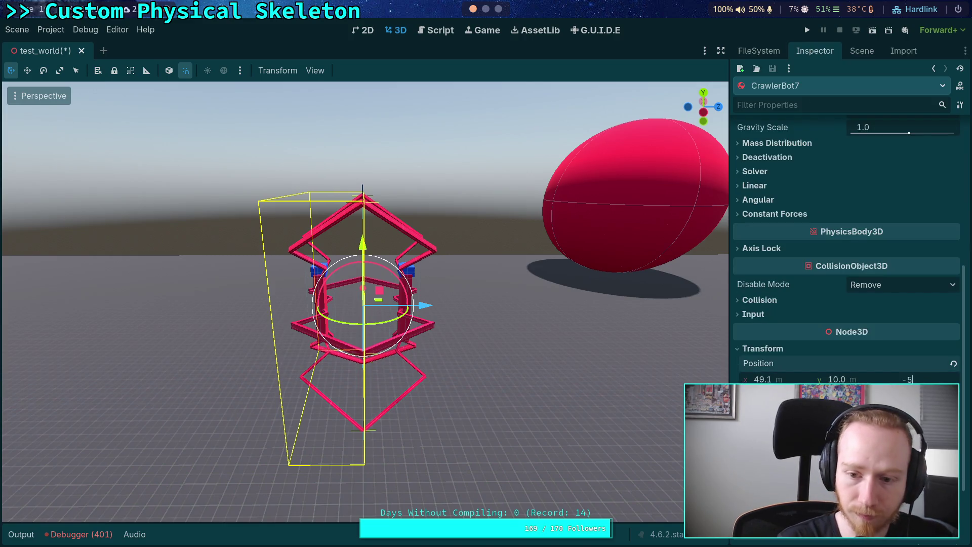
Set the spiders' Z positions: CrawlerBot6 to 2 and CrawlerBot7 to -2.
key("Return")
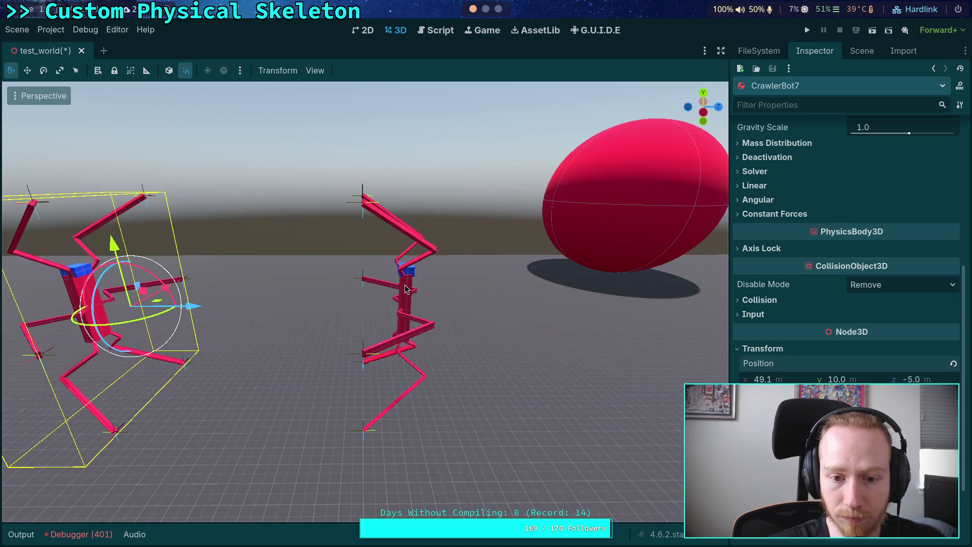
left_click(405, 289)
left_click(917, 286)
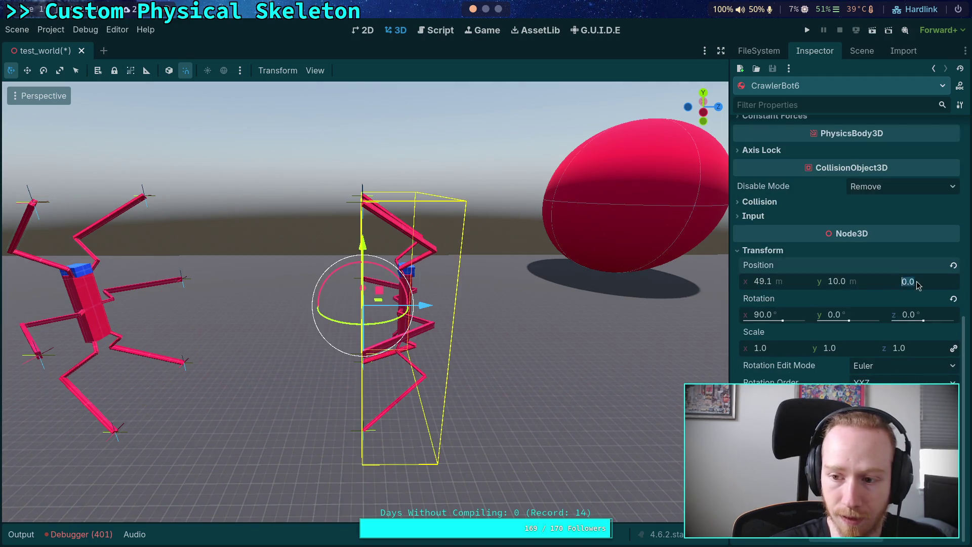
type("2")
key("Return")
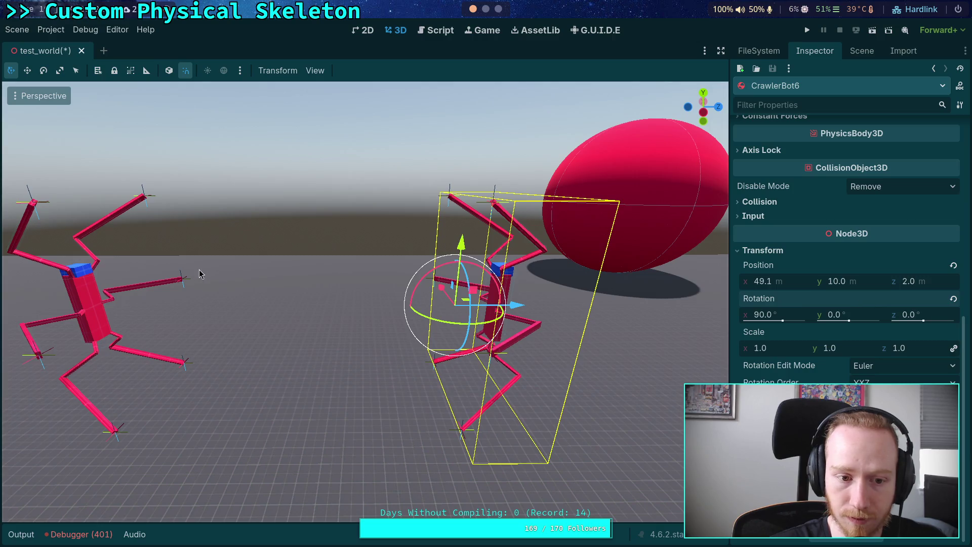
left_click(143, 307)
left_click(87, 293)
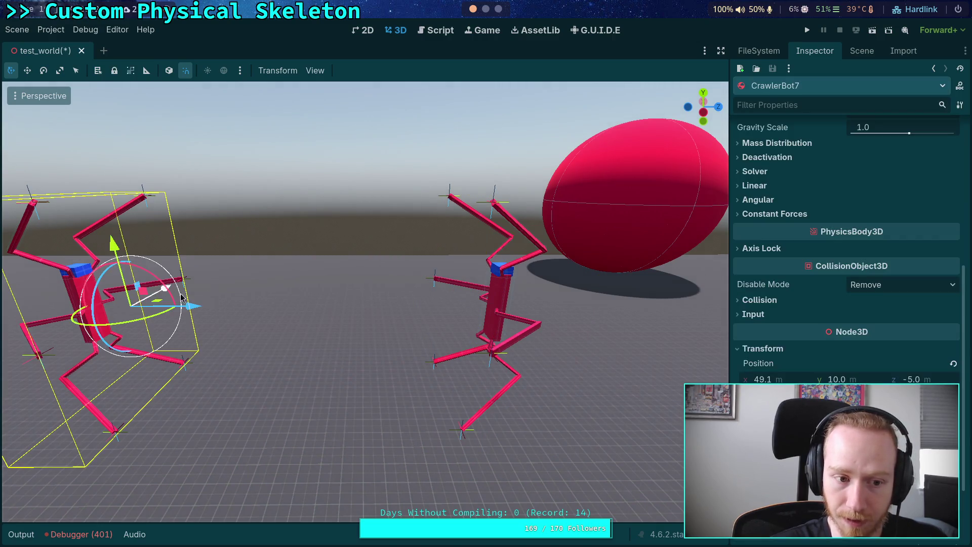
left_click(938, 379)
type("-2")
key("Return")
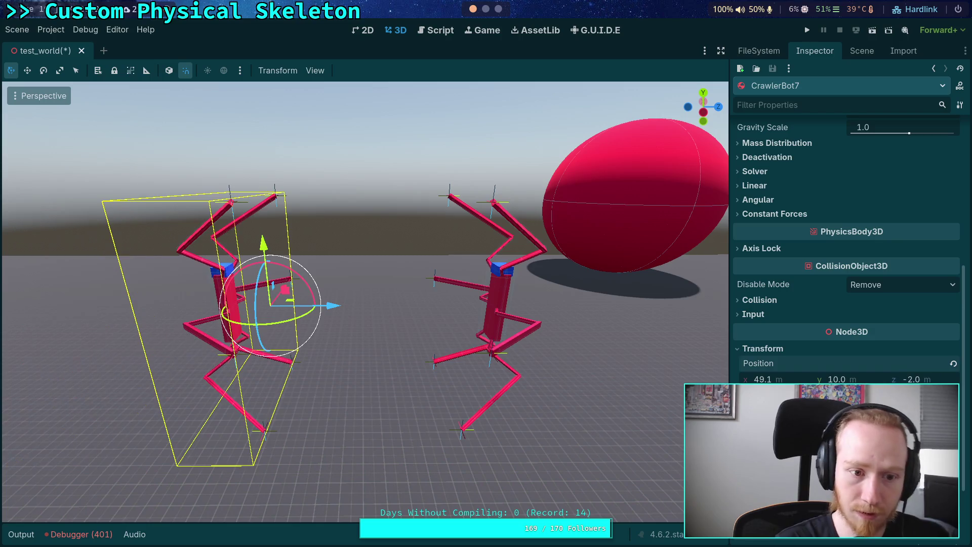
Give CrawlerBot7 a linear velocity Z of 50 m/s.
scroll(847, 248, "down", 2)
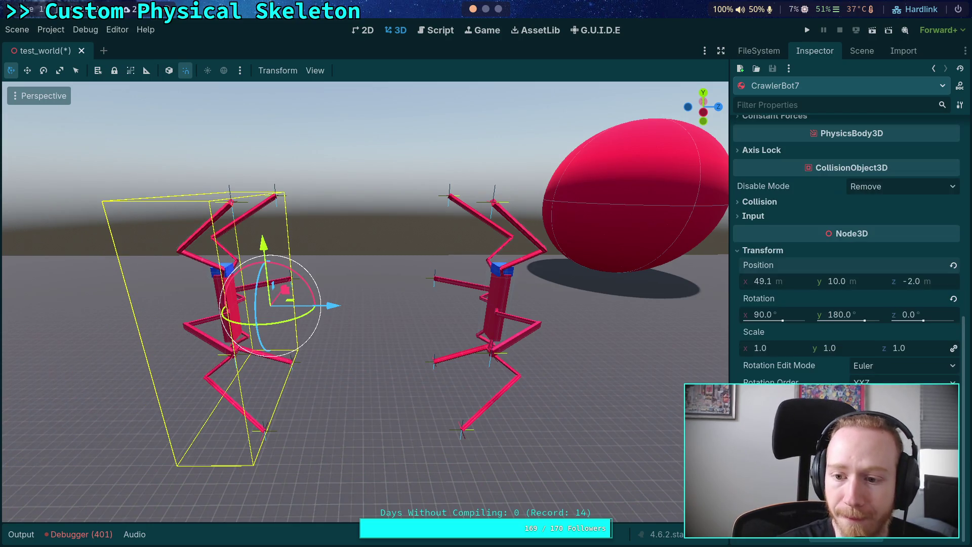
scroll(767, 304, "up", 4)
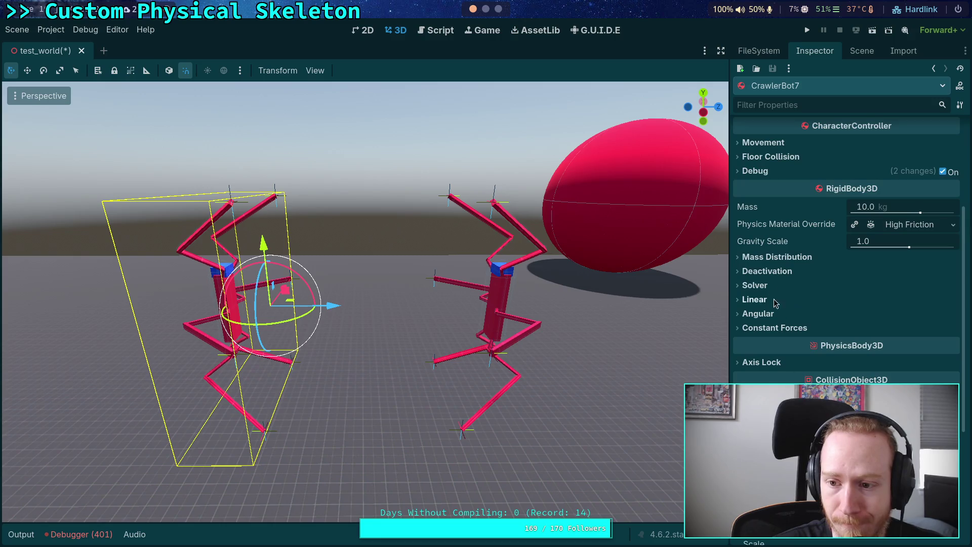
left_click(767, 299)
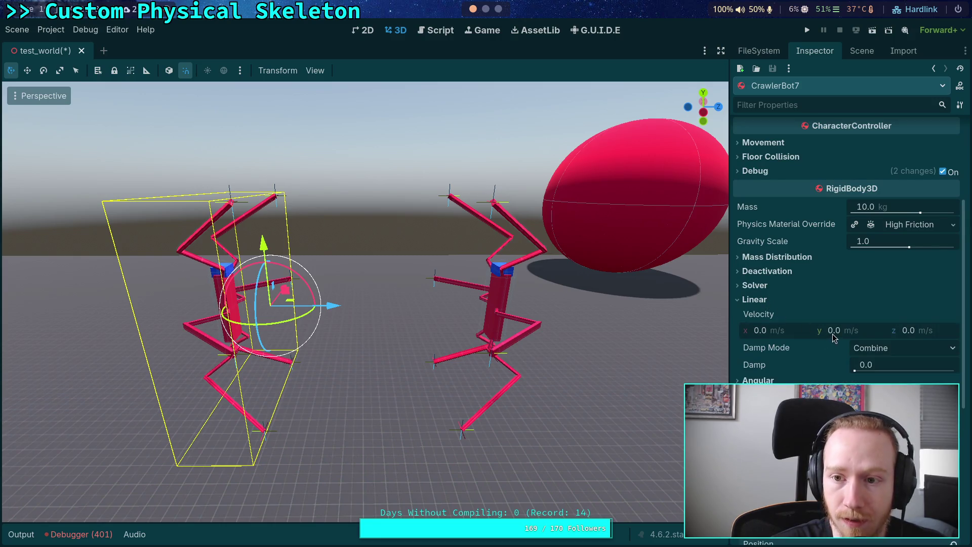
left_click(923, 335)
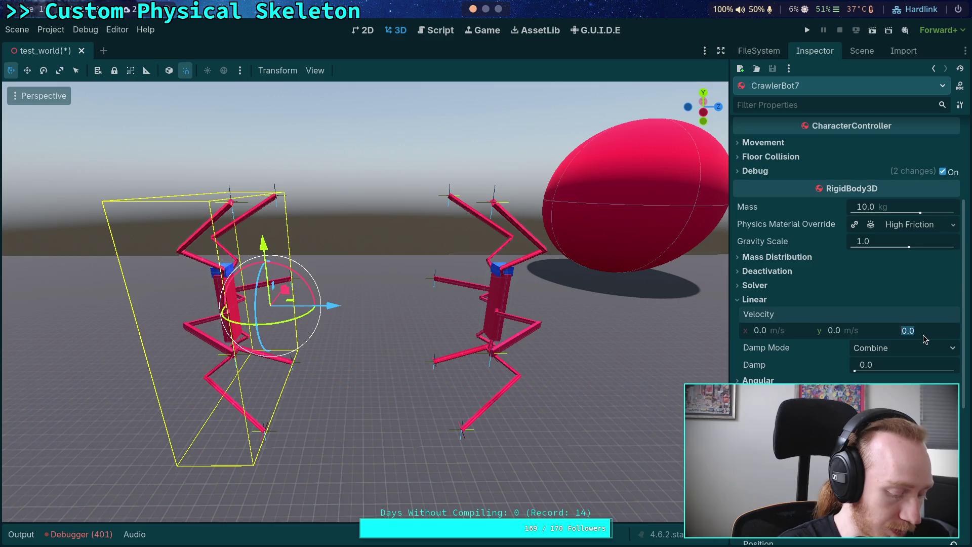
type("50")
key("Return")
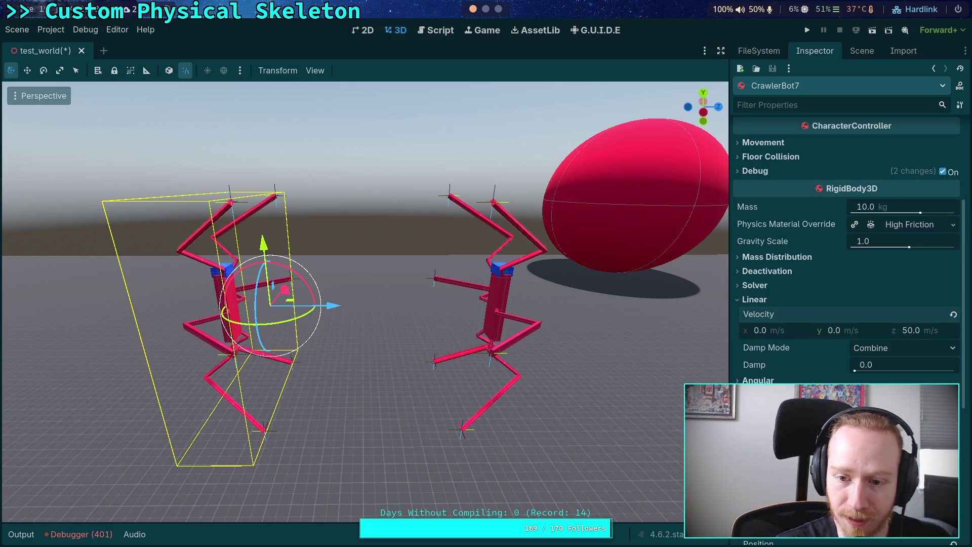
Give CrawlerBot6 a linear velocity Z of -50 m/s.
left_click(496, 298)
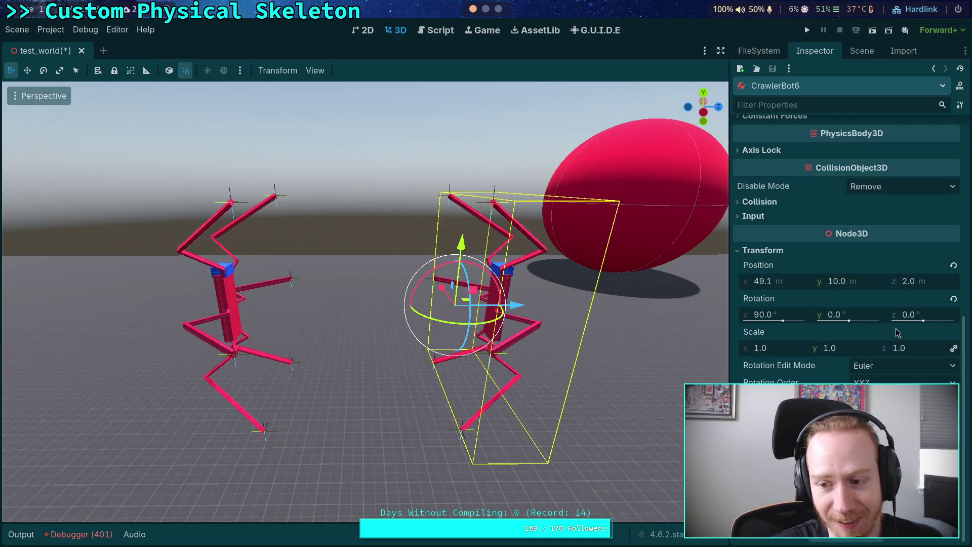
scroll(790, 217, "up", 4)
scroll(782, 233, "up", 5)
scroll(845, 243, "down", 3)
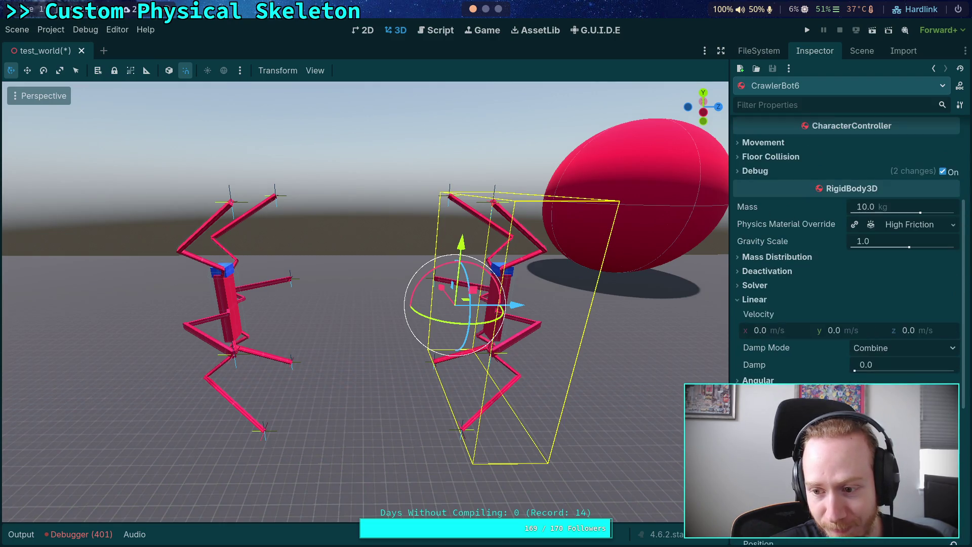
left_click(931, 335)
type("-")
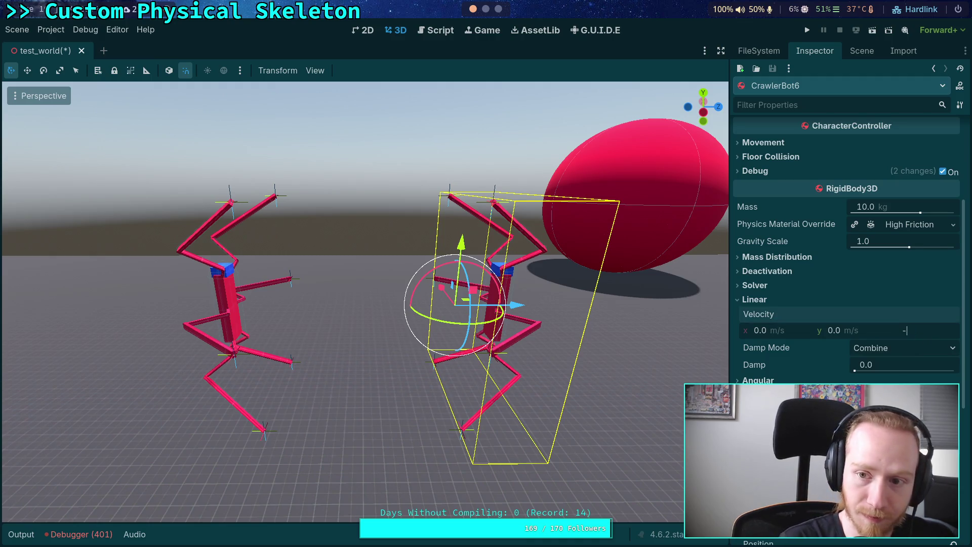
type("50")
key("Return")
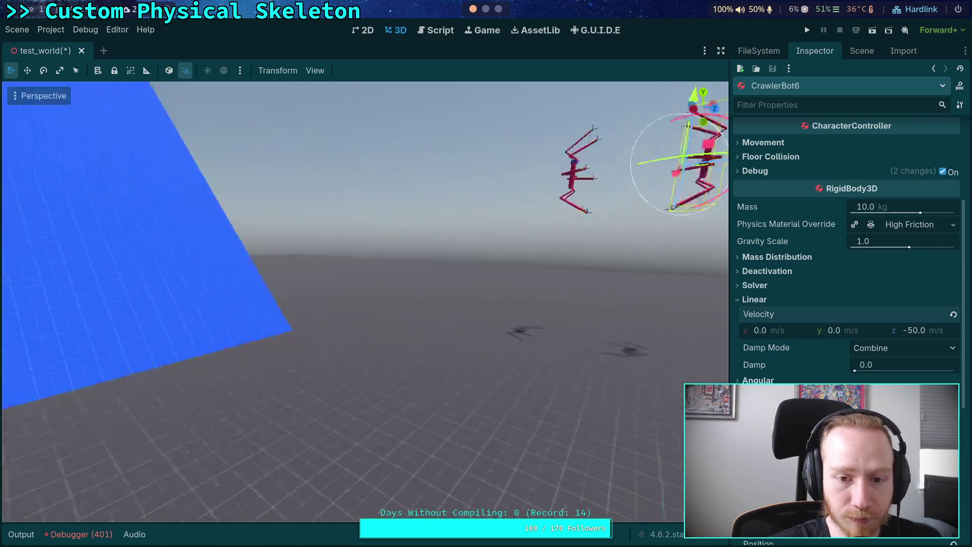
Turn the player capsule about 30 degrees.
left_click(198, 311)
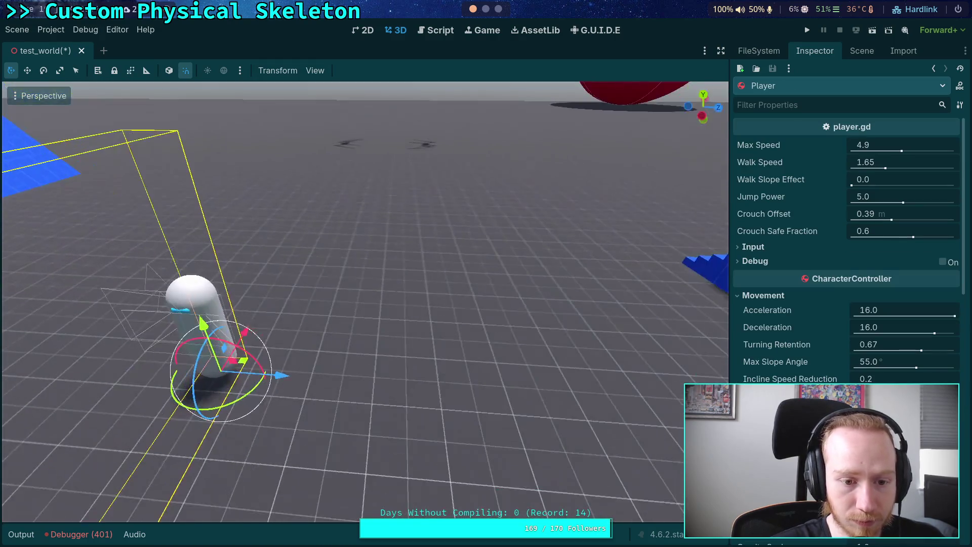
left_click_drag(226, 390, 232, 403)
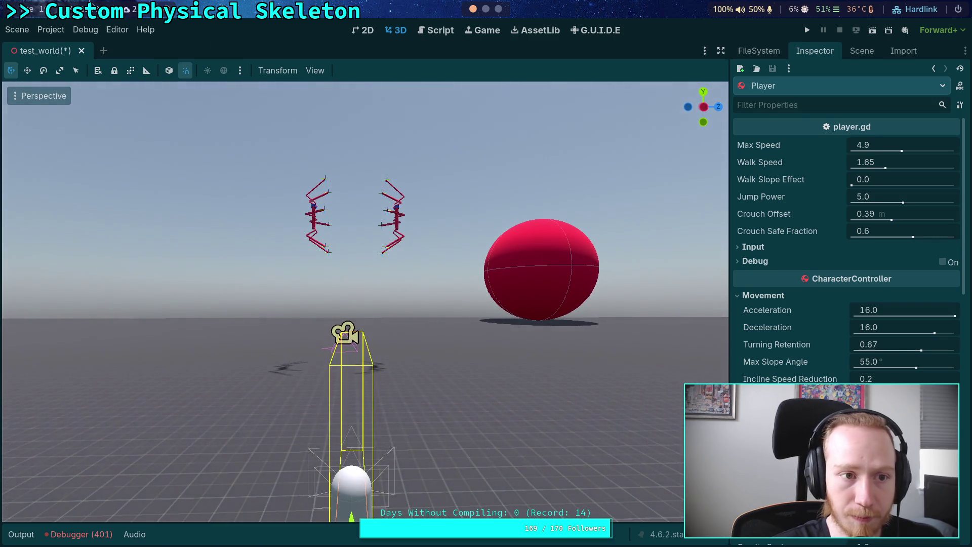
left_click(50, 29)
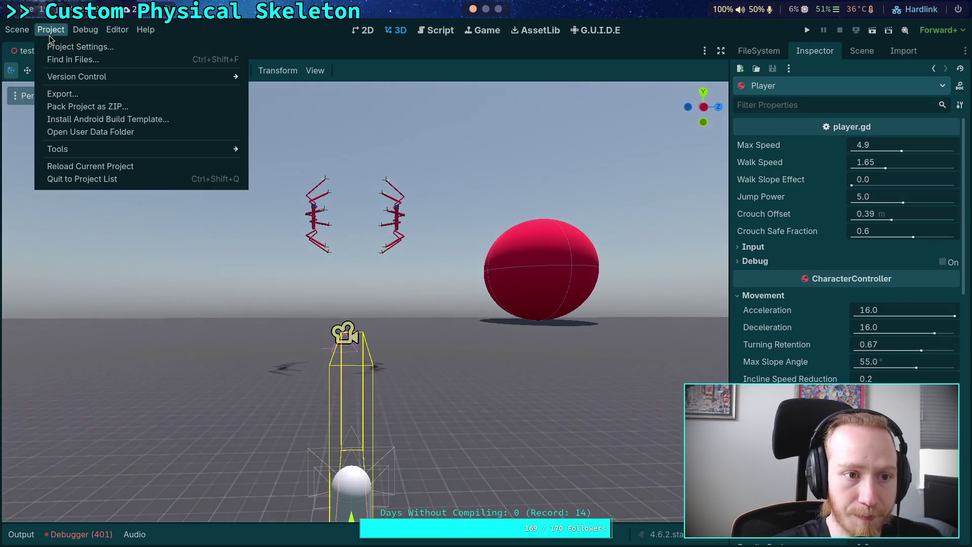
Check Project Settings, then open player.gd in the Script editor.
left_click(83, 42)
left_click(498, 512)
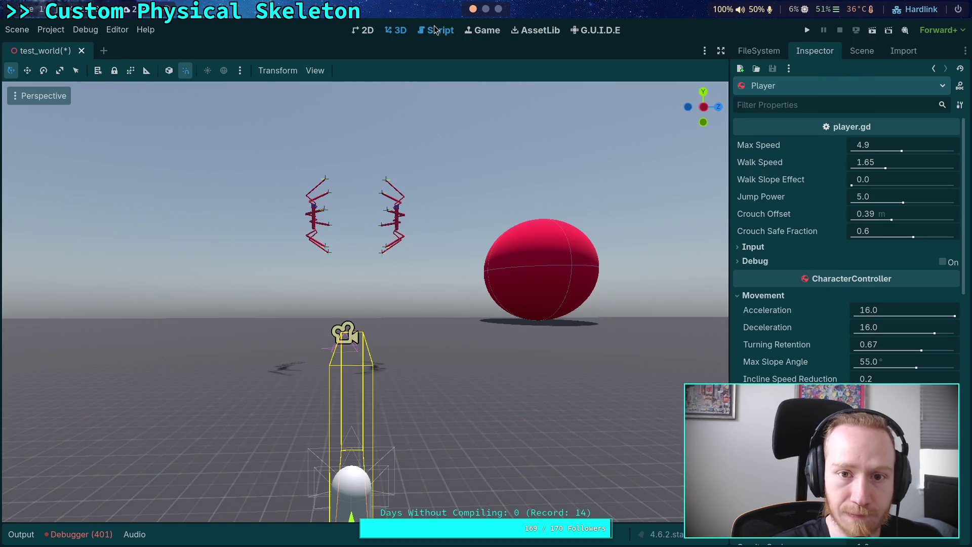
left_click(435, 30)
left_click(37, 167)
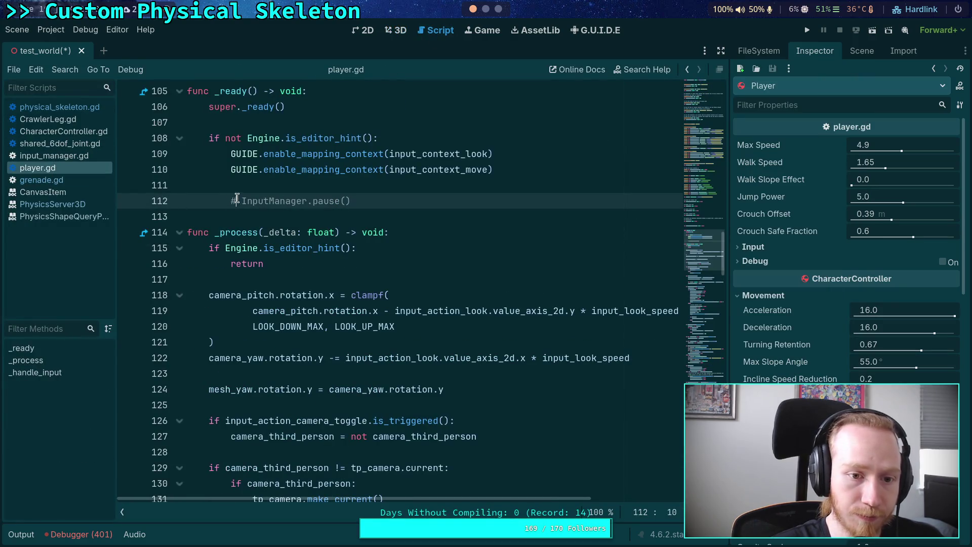
Uncomment InputManager.pause() in _ready, save the script and scene, and run the project.
key("BackSpace")
key("ctrl+minus")
type("[")
key("BackSpace")
key("ctrl+0")
key("ctrl+s")
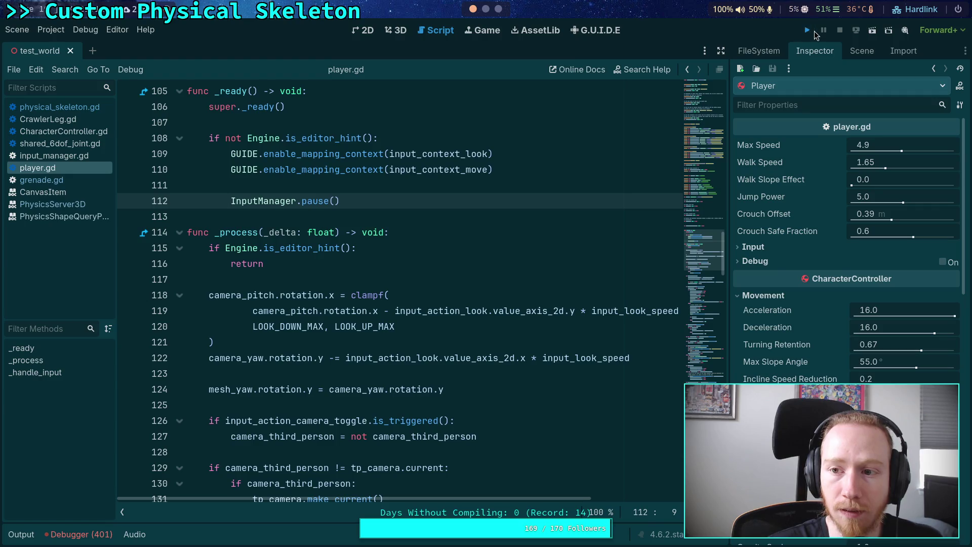
left_click(808, 31)
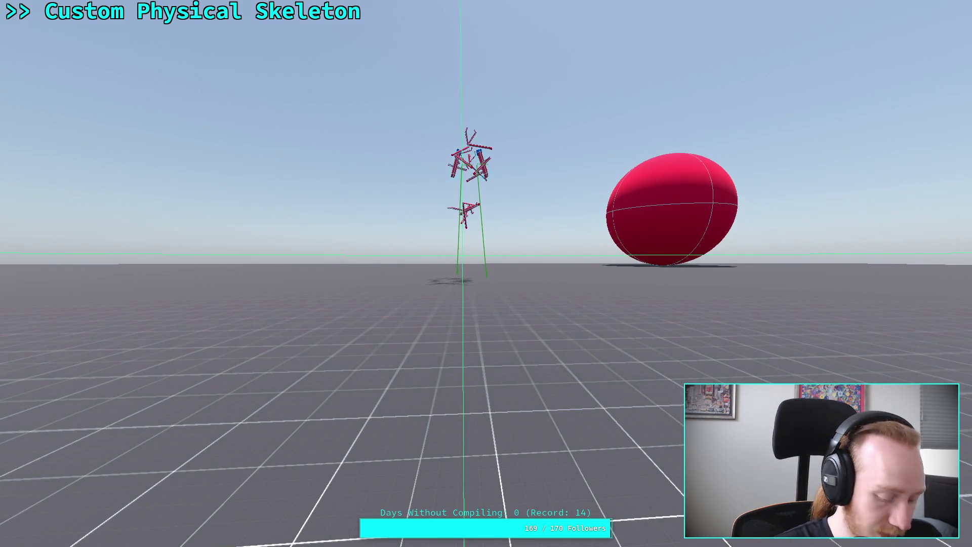
Stop the running game with F8 after watching the two spiders collide.
key("F8")
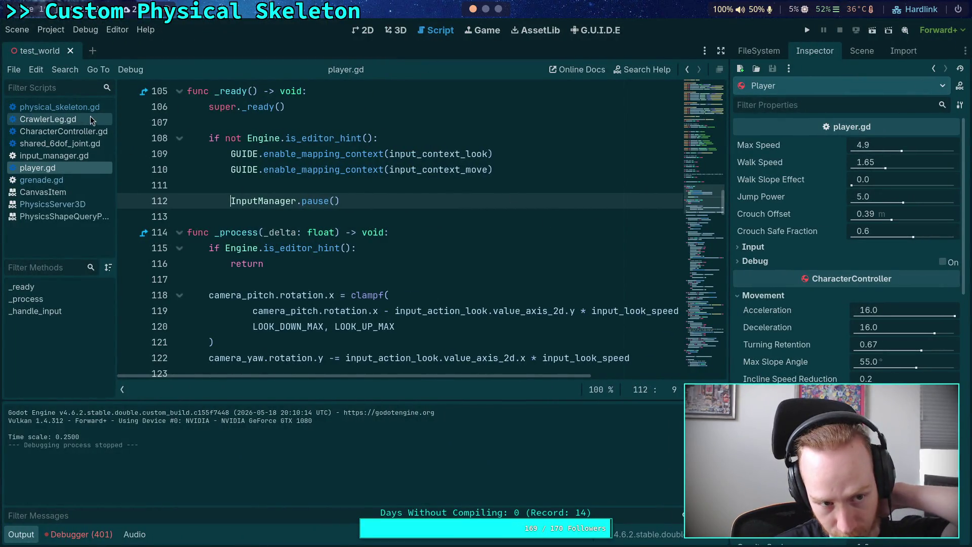
Open physical_skeleton.gd and scroll through it to locate setup_body_joints.
left_click(66, 107)
scroll(398, 282, "up", 10)
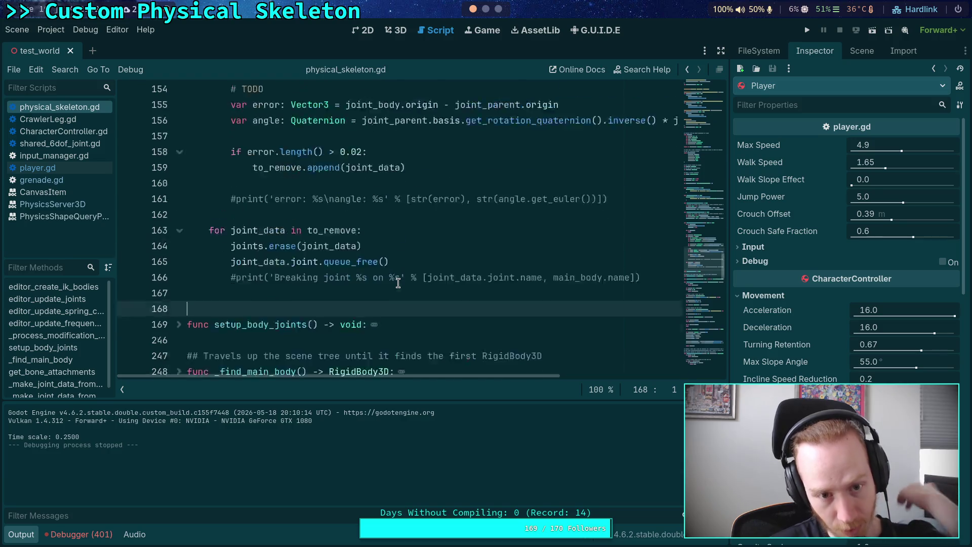
scroll(398, 283, "down", 8)
scroll(398, 283, "down", 20)
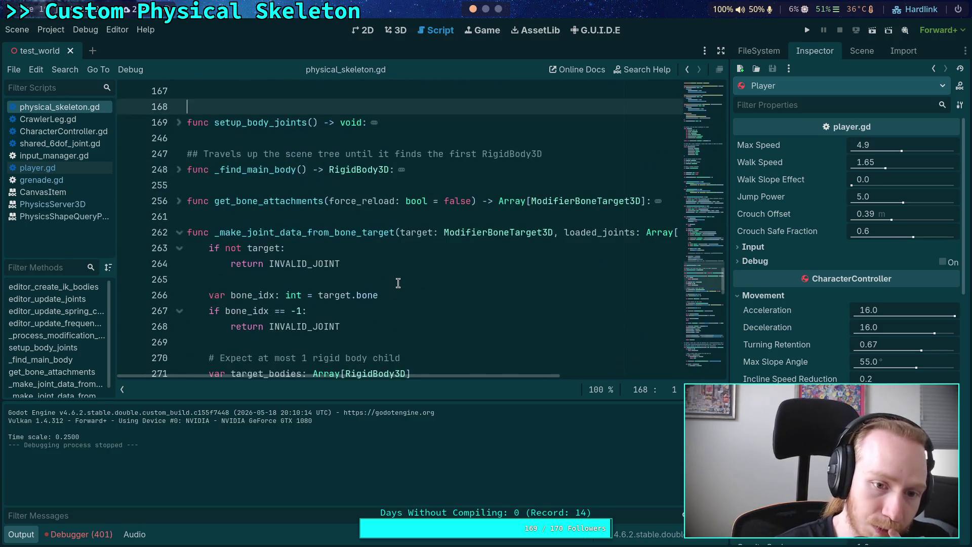
scroll(399, 282, "down", 2)
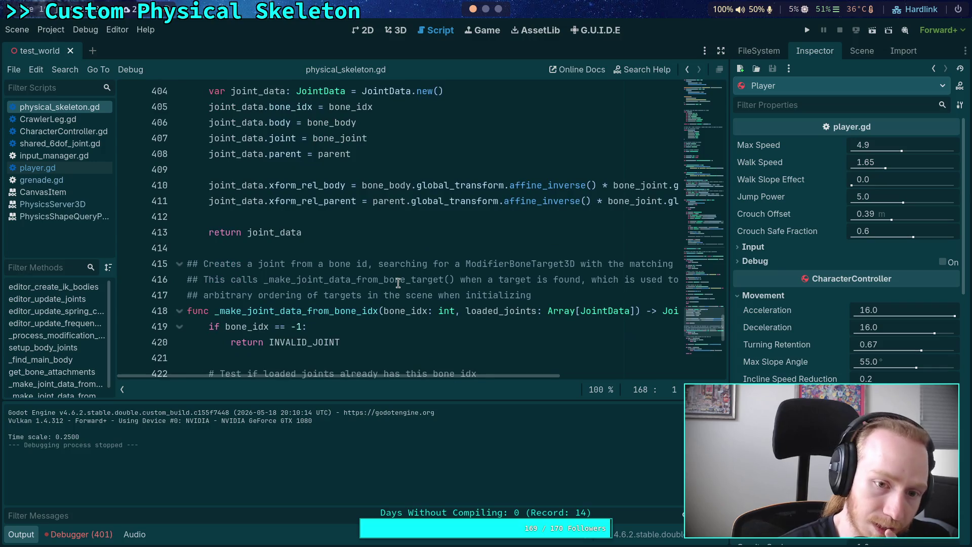
scroll(372, 277, "up", 1)
scroll(355, 277, "down", 5)
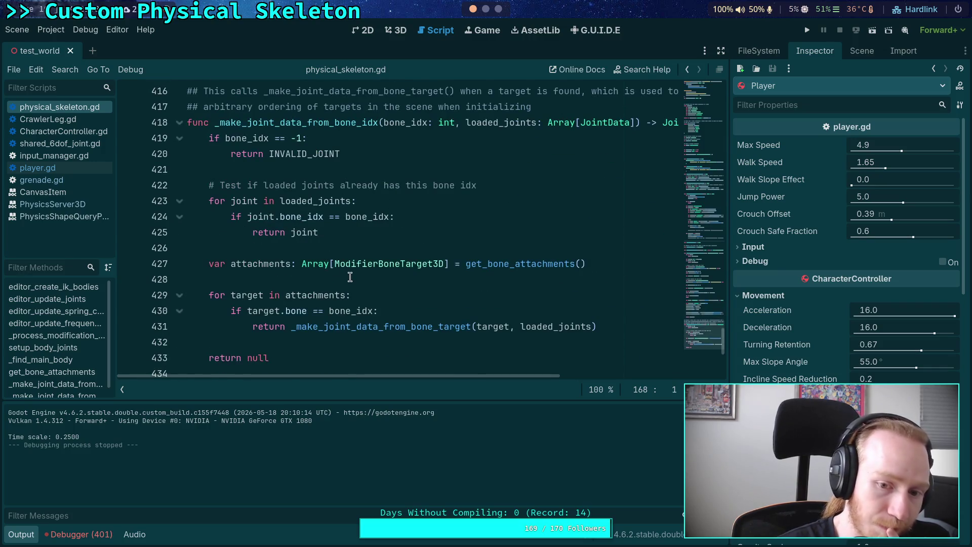
scroll(350, 277, "down", 5)
scroll(349, 276, "up", 9)
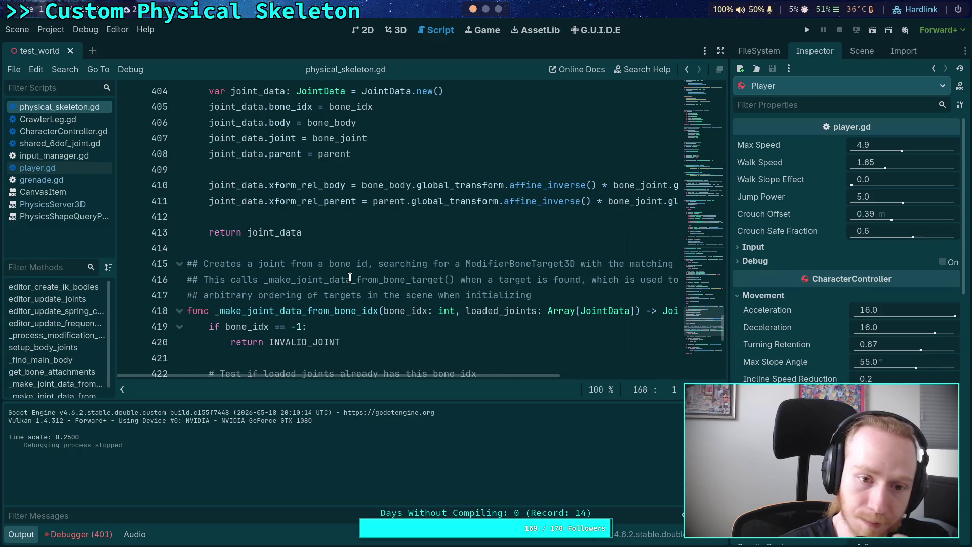
scroll(350, 277, "up", 8)
scroll(350, 276, "down", 1)
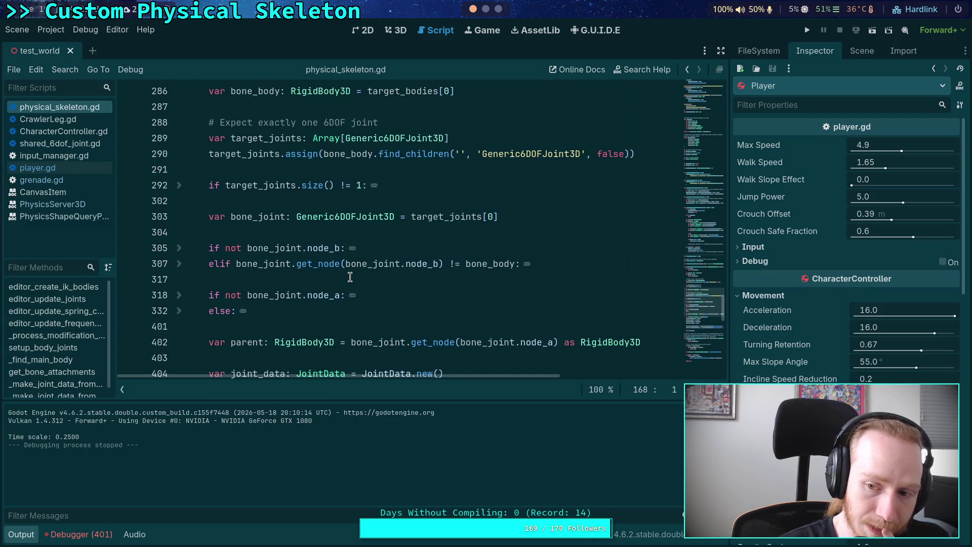
scroll(350, 279, "up", 3)
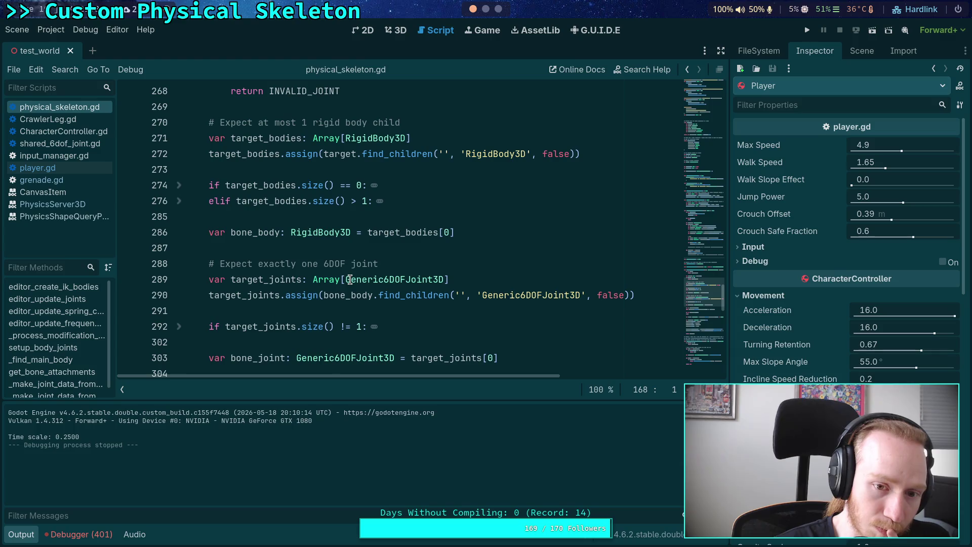
scroll(350, 280, "up", 7)
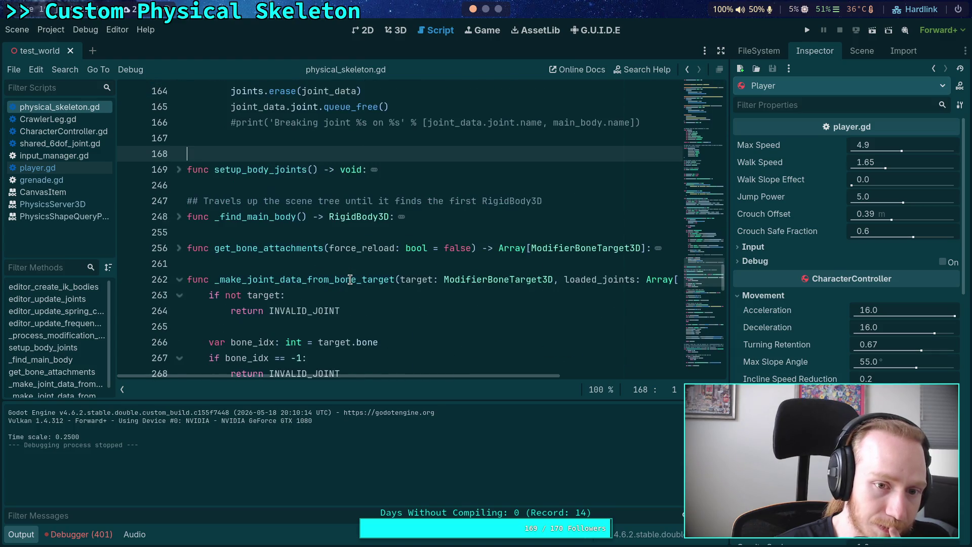
scroll(349, 280, "up", 2)
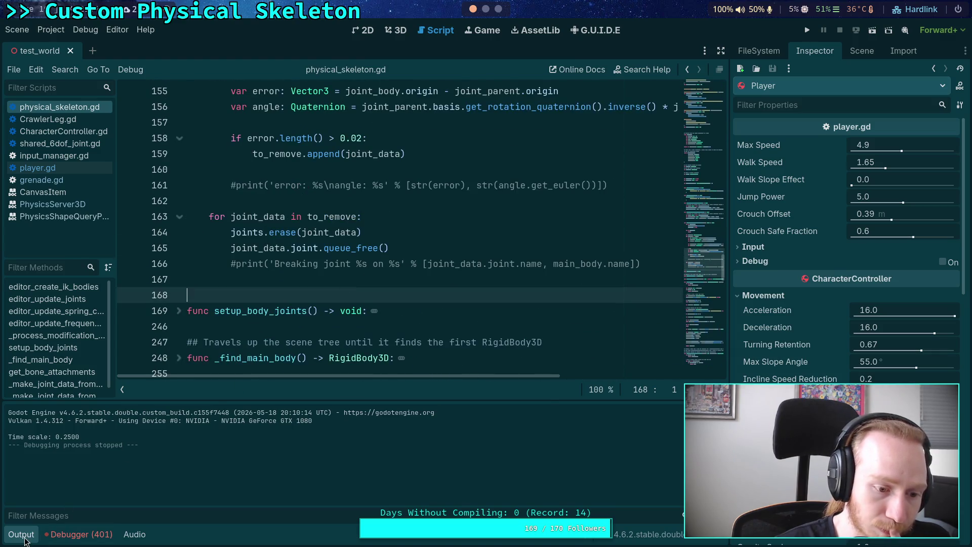
Hide the Output panel, unfold setup_body_joints, and add a new line after the process_mode lines.
left_click(24, 538)
scroll(309, 352, "up", 2)
scroll(209, 319, "down", 2)
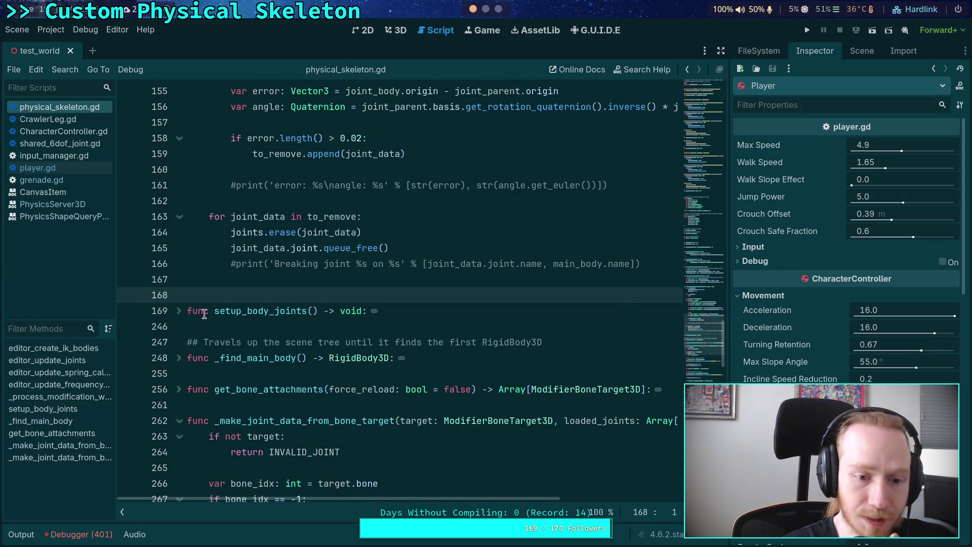
left_click(180, 312)
scroll(349, 355, "down", 15)
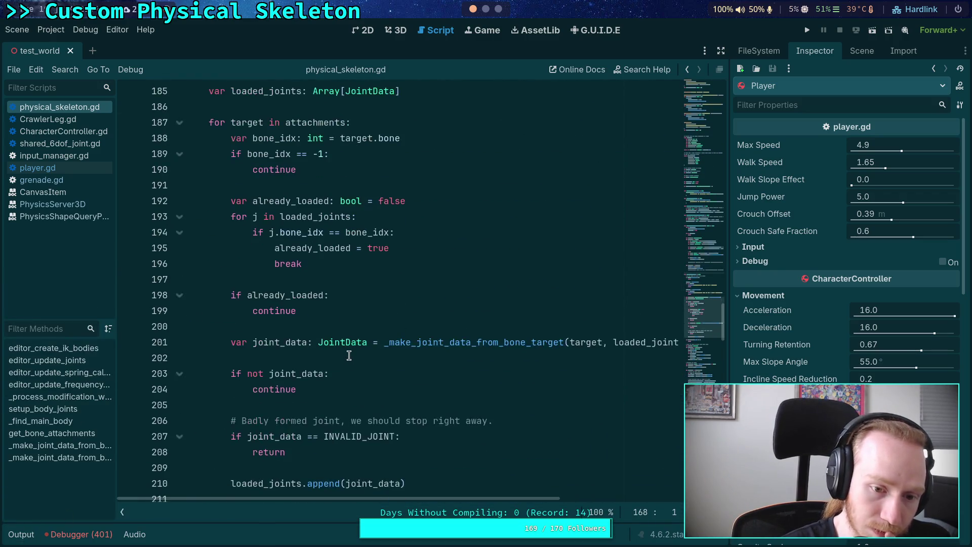
scroll(349, 355, "down", 10)
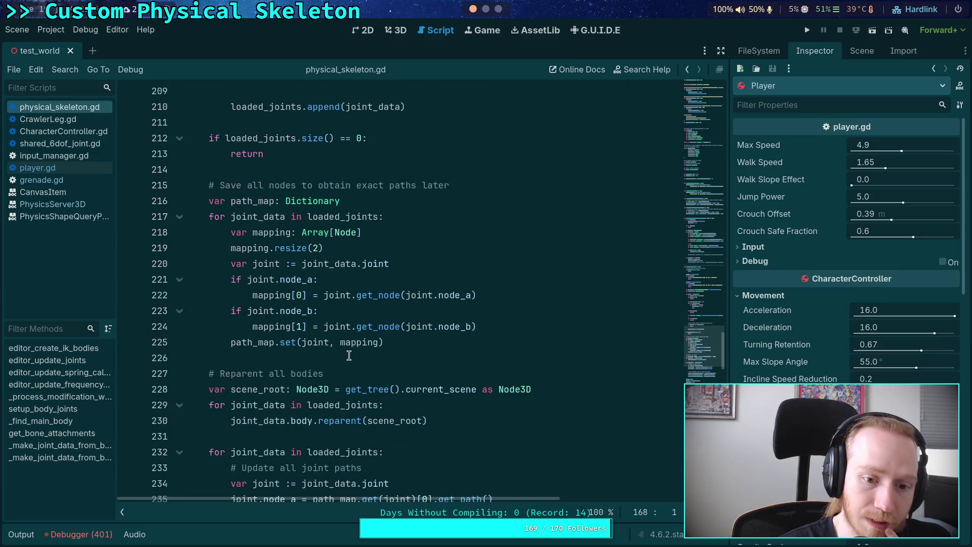
left_click(572, 271)
scroll(575, 266, "up", 1)
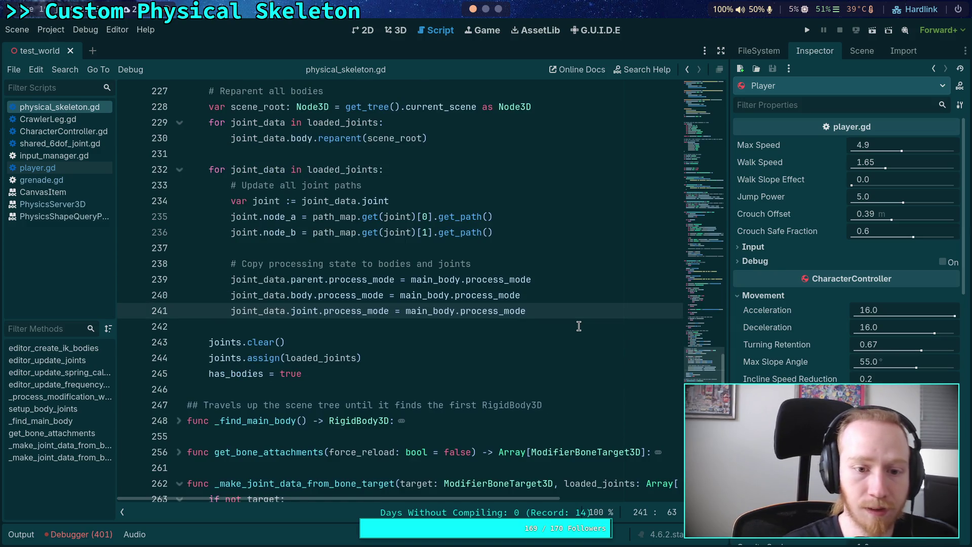
key("Return")
key("Return")
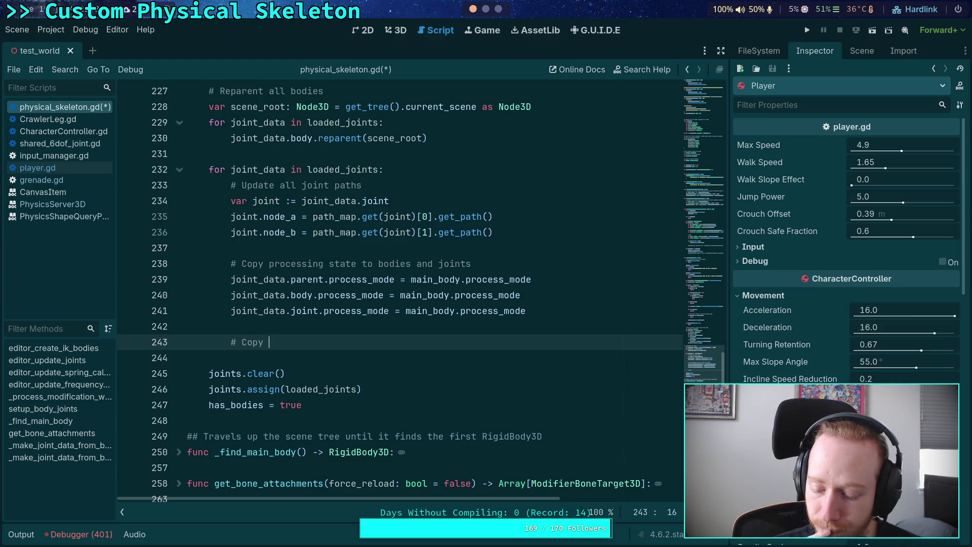
type("# Copy")
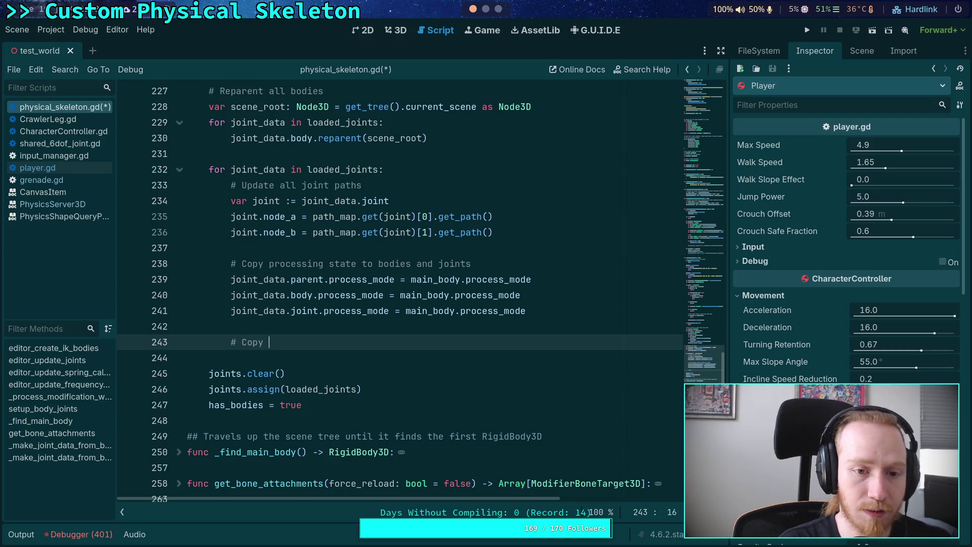
Finish the comment as '# Copy velocity from parent' and start 'var linear_velocity: Vector3 = PhysicsServer3D'.
scroll(486, 354, "up", 4)
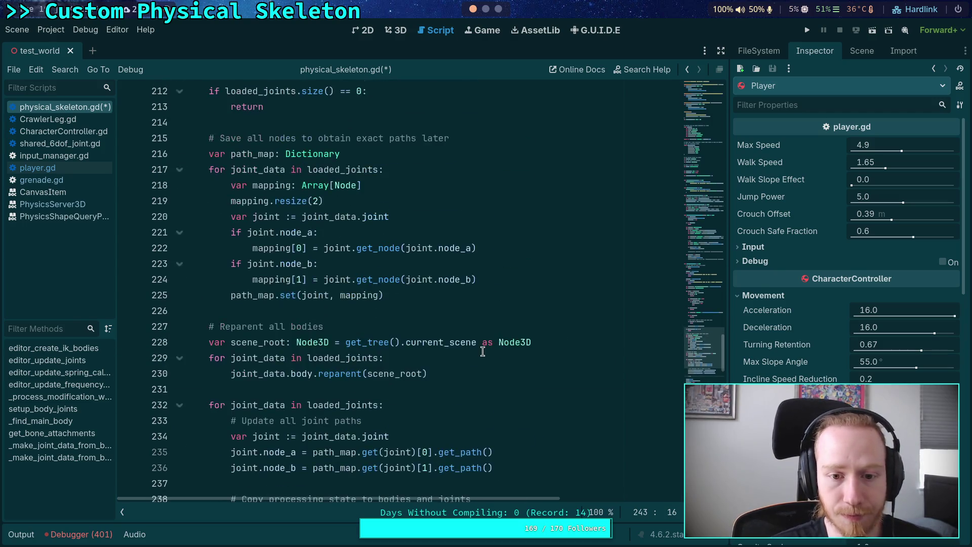
scroll(485, 354, "down", 3)
type("vel")
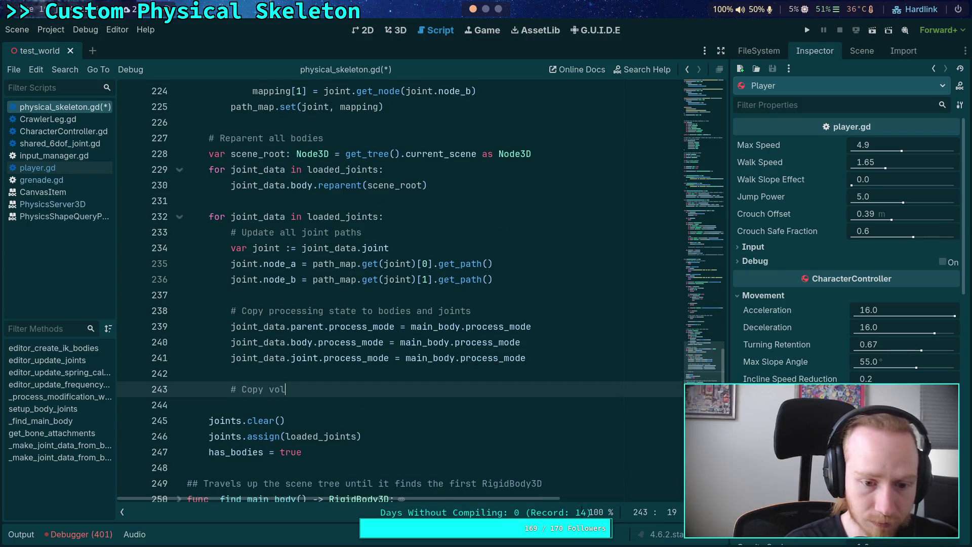
type("o")
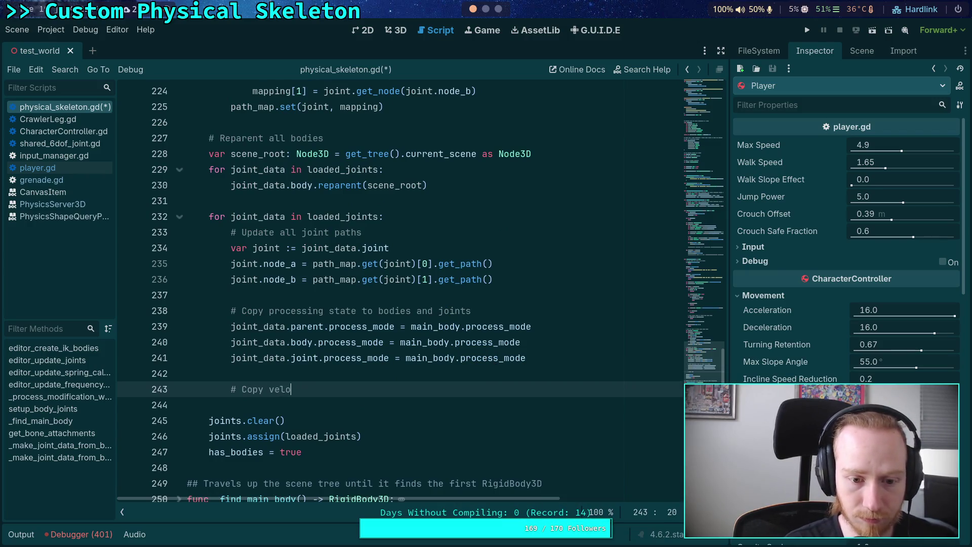
type("city from parent")
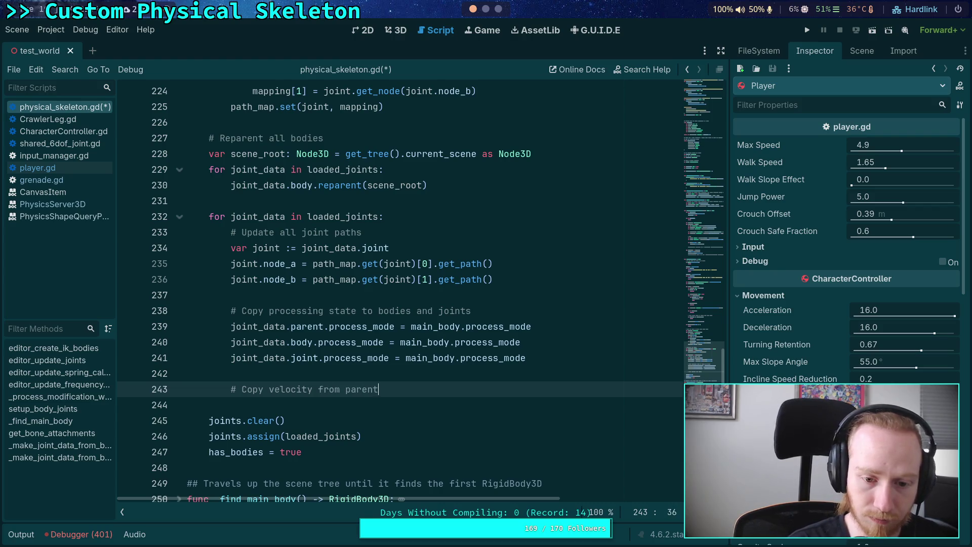
key("Return")
type("joi")
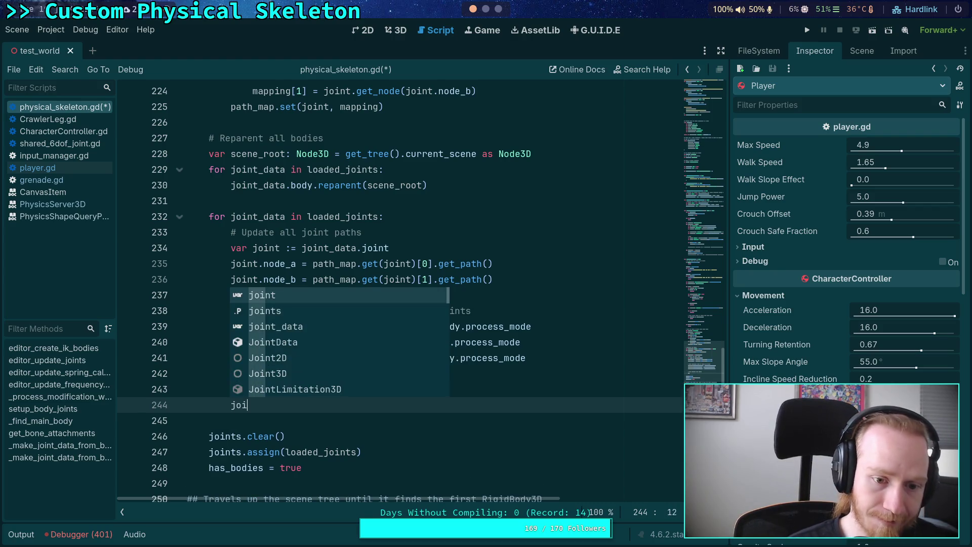
key("BackSpace")
key("BackSpace")
key("BackSpace")
type("var ")
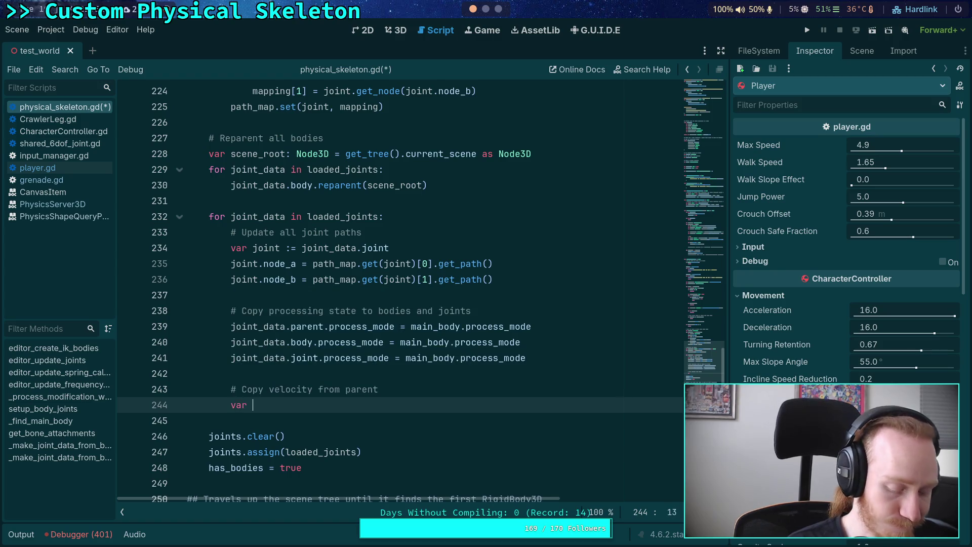
type("linua")
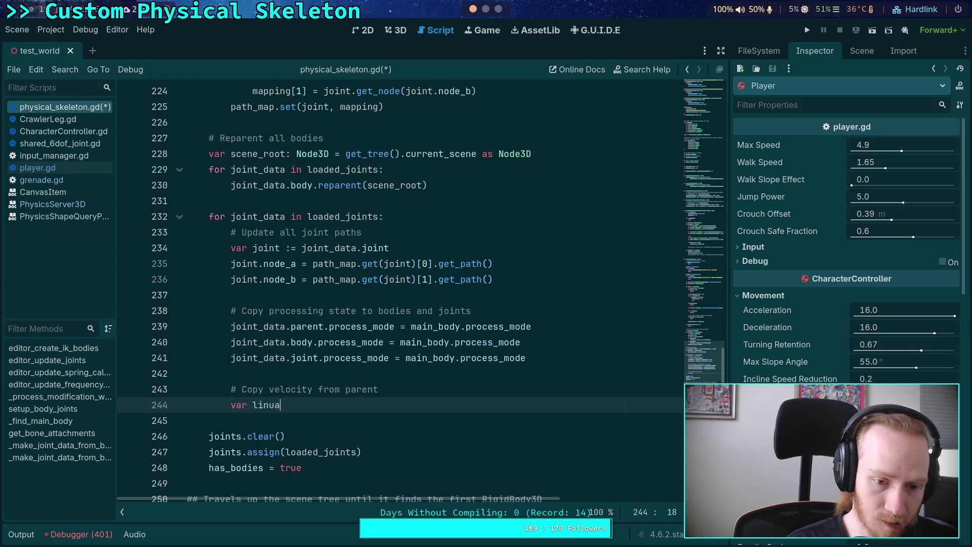
key("BackSpace")
key("BackSpace")
type("ear_velo")
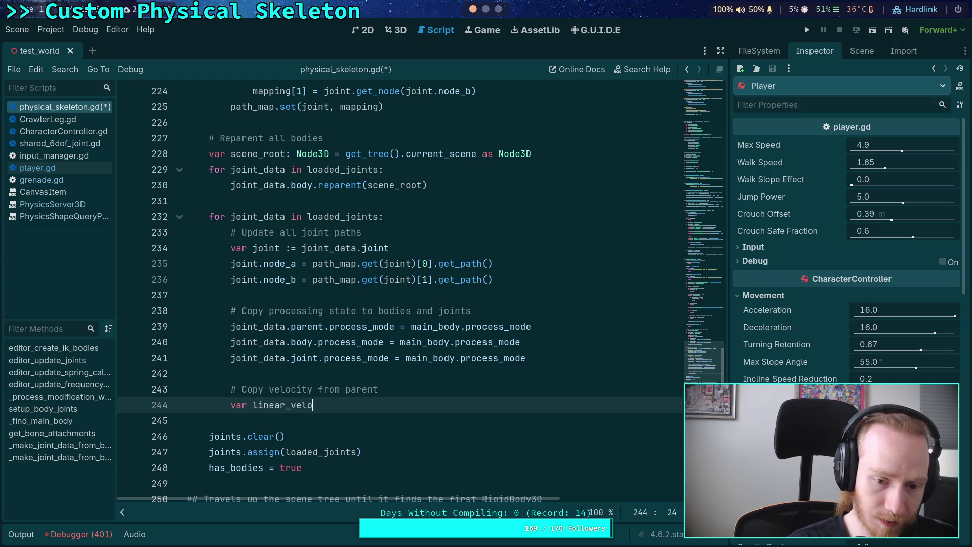
type("city: Vect")
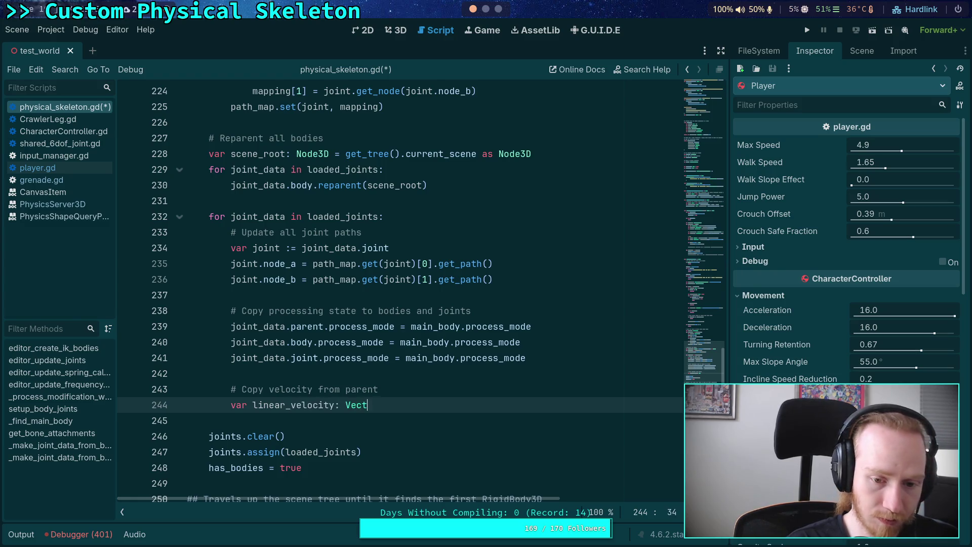
type("or3 = PhysicsServer3D")
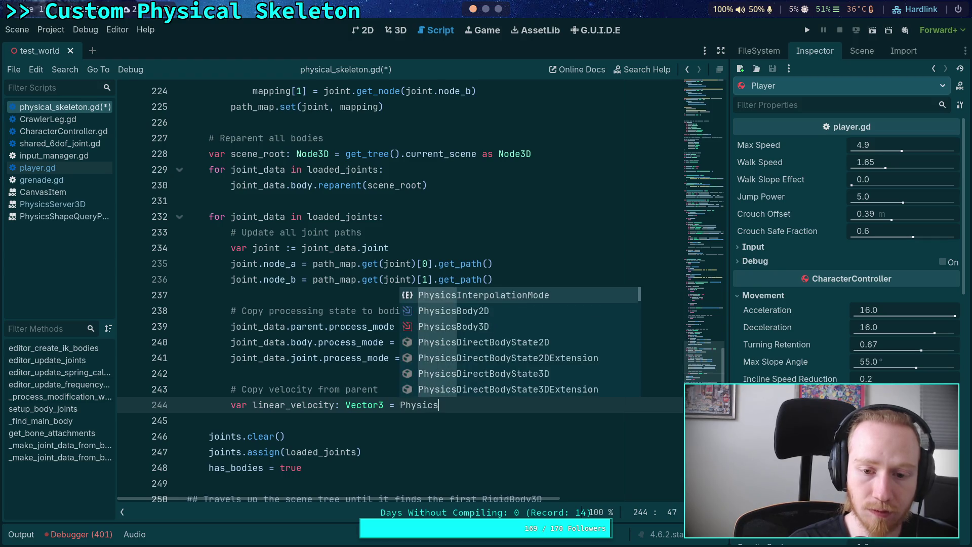
key("Return")
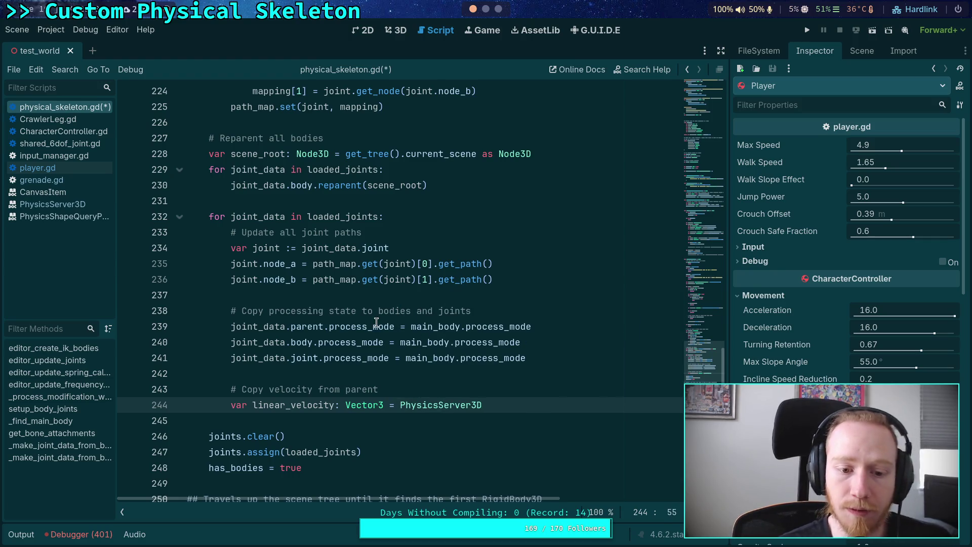
Select the setup_body_joints name, then fold _make_joint_data_from_bone_target and _make_joint_data_from_bone_idx.
scroll(379, 324, "up", 15)
scroll(378, 324, "up", 7)
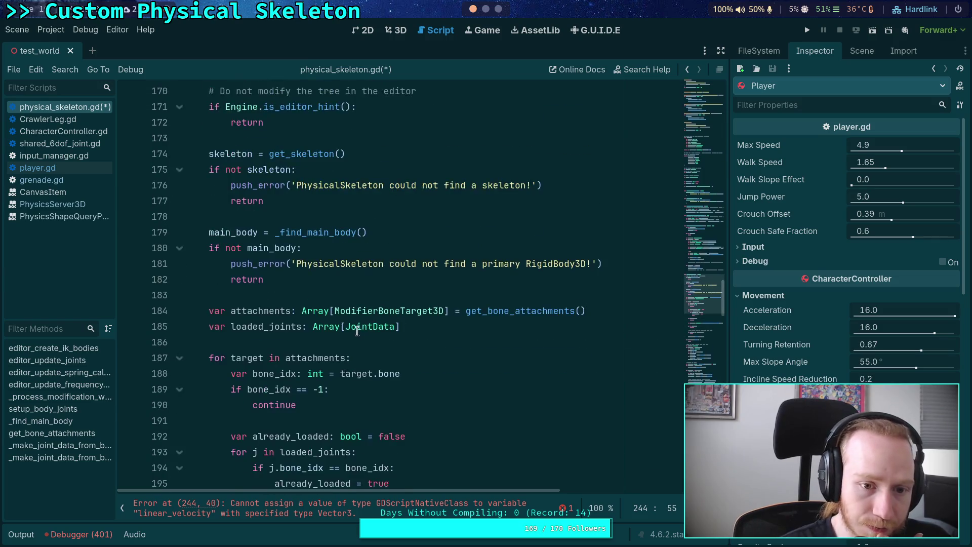
left_click(268, 310)
double_click(268, 311)
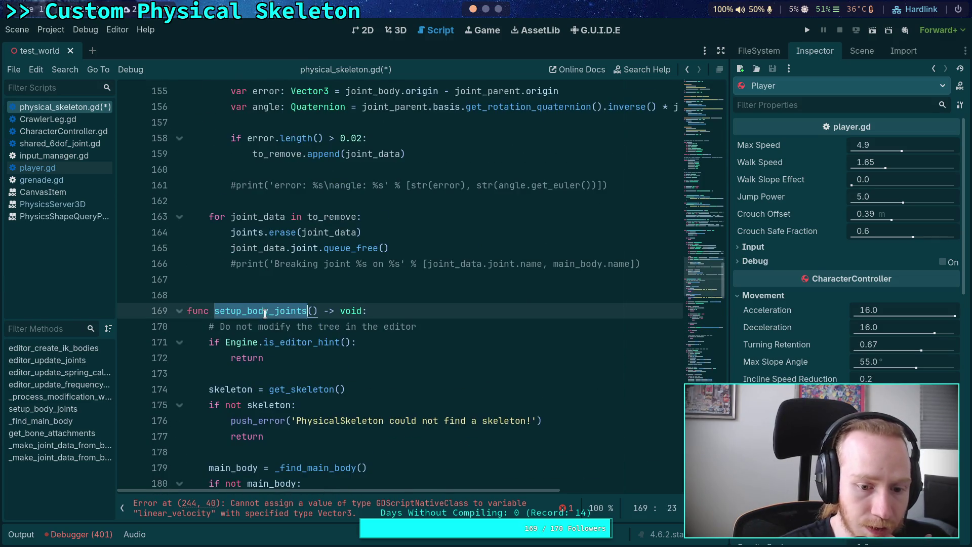
scroll(335, 337, "down", 6)
left_click(374, 342)
scroll(374, 344, "down", 5)
scroll(374, 345, "down", 12)
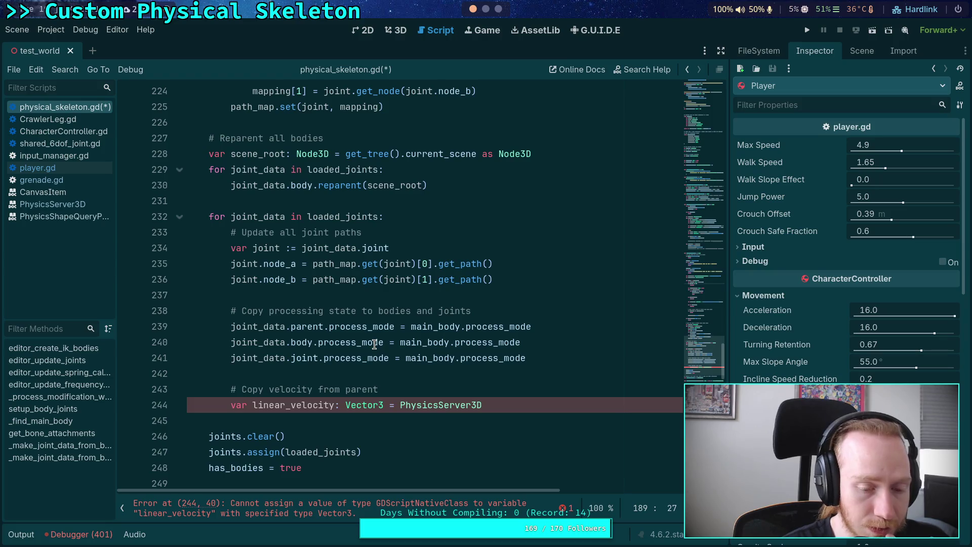
scroll(374, 345, "down", 3)
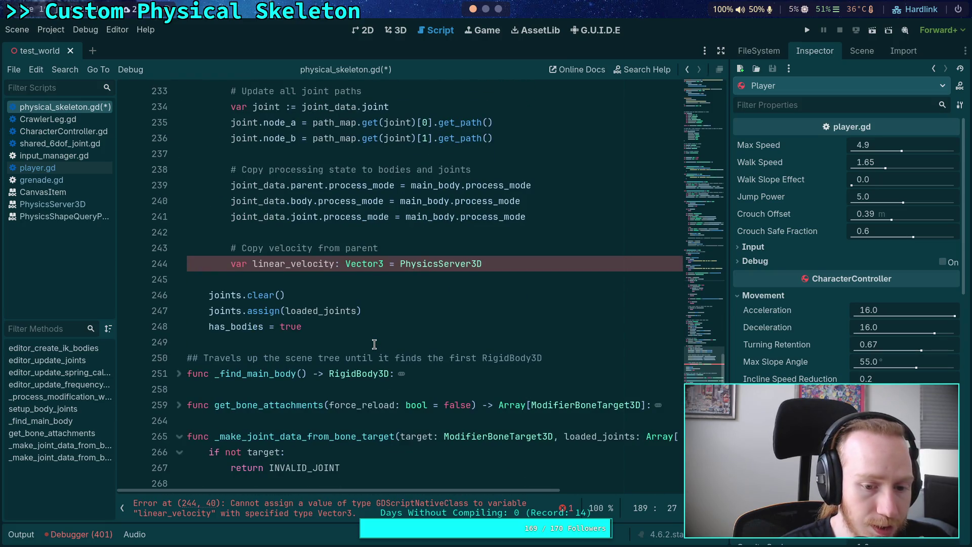
scroll(374, 345, "down", 2)
left_click(180, 342)
left_click(177, 421)
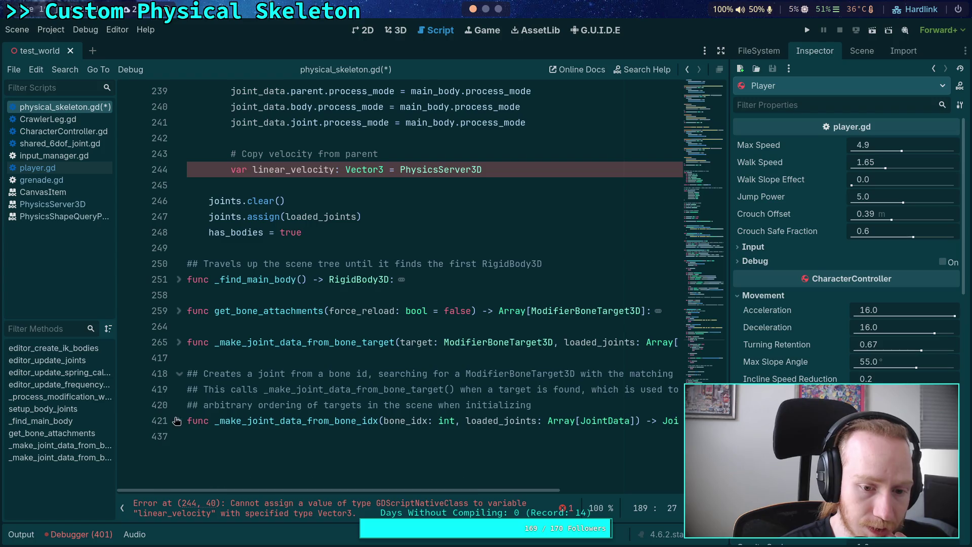
Select the draft velocity-copy comment and linear_velocity line and delete them.
scroll(269, 377, "up", 20)
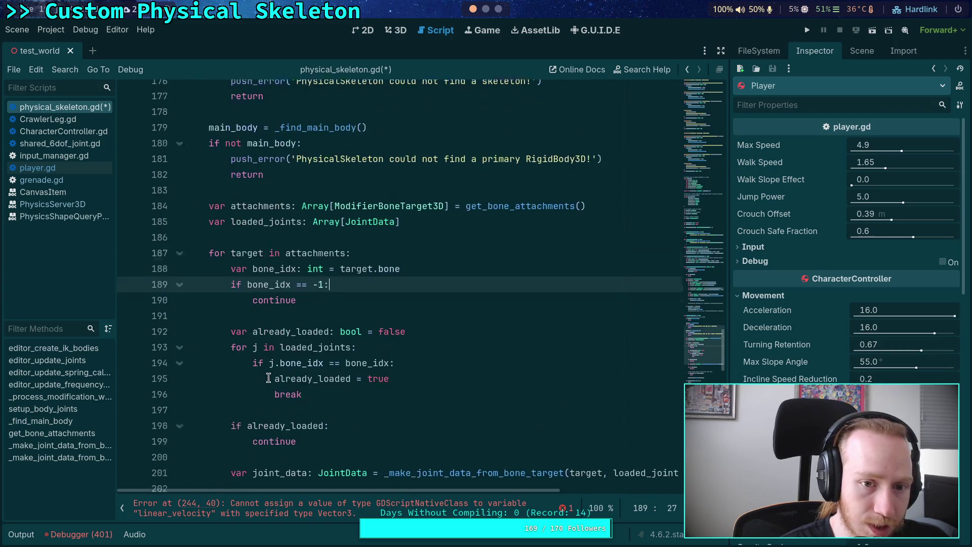
scroll(268, 377, "up", 6)
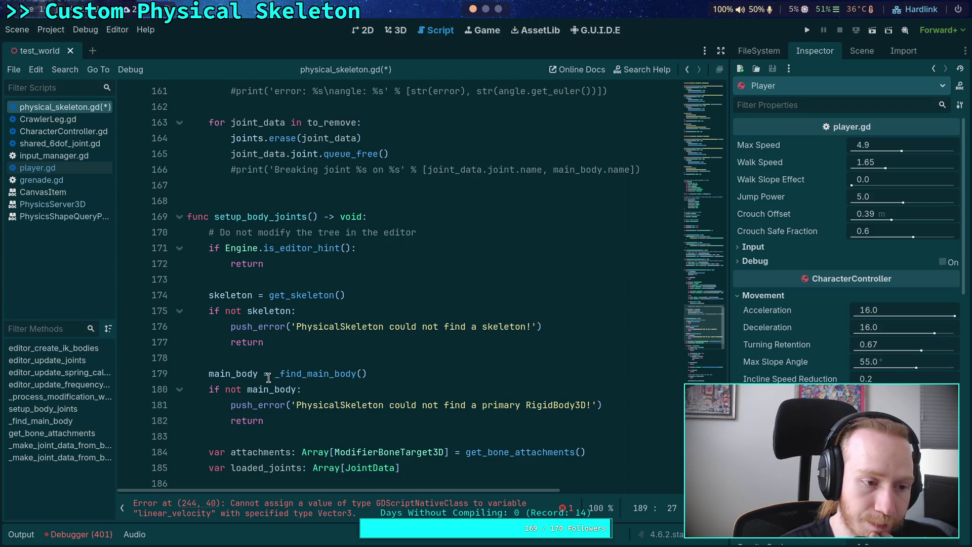
scroll(269, 378, "up", 4)
scroll(268, 377, "down", 4)
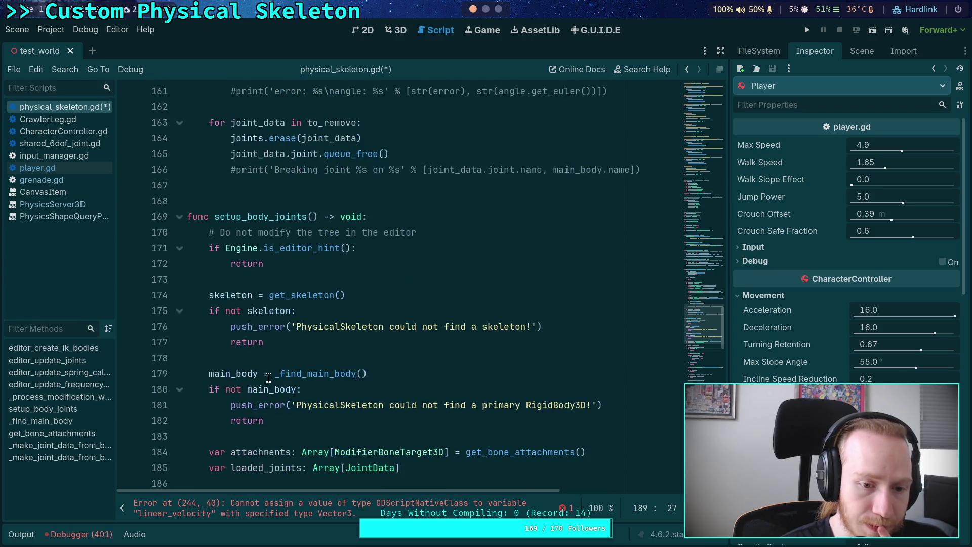
scroll(268, 378, "down", 18)
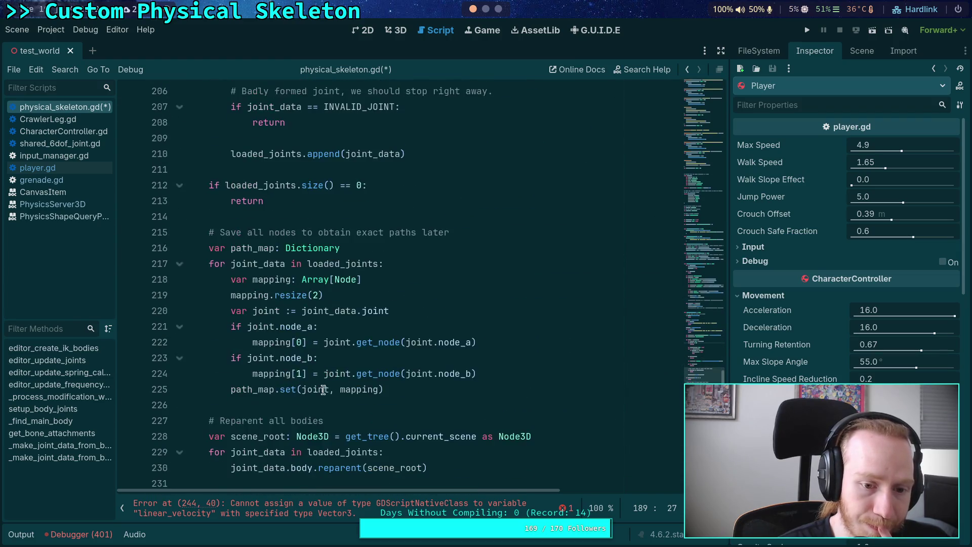
scroll(318, 382, "down", 3)
left_click_drag(519, 405, 130, 373)
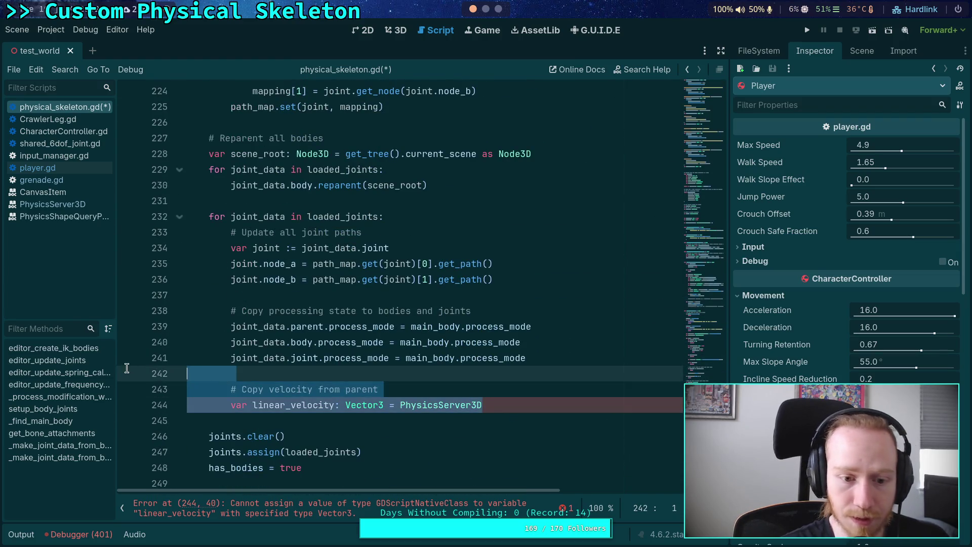
key("BackSpace")
key("BackSpace")
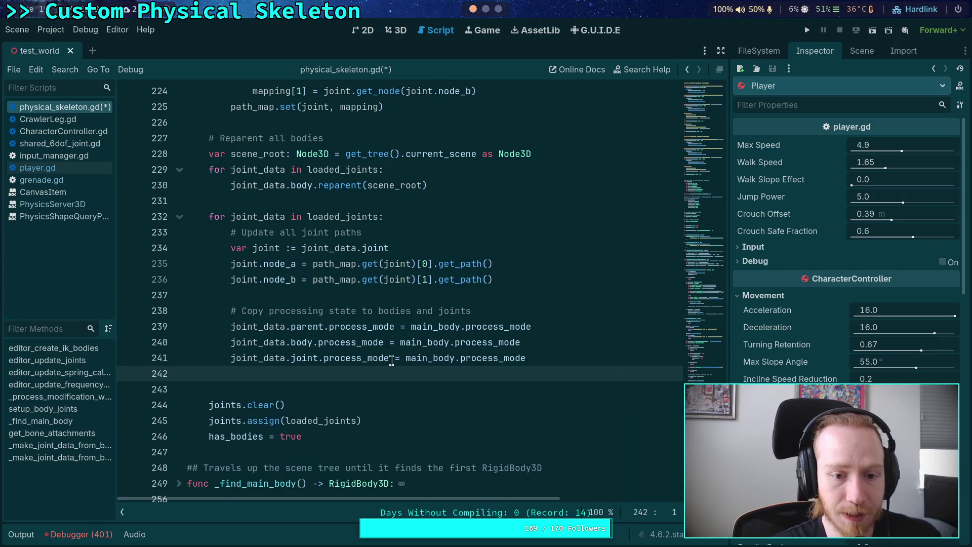
scroll(414, 359, "up", 19)
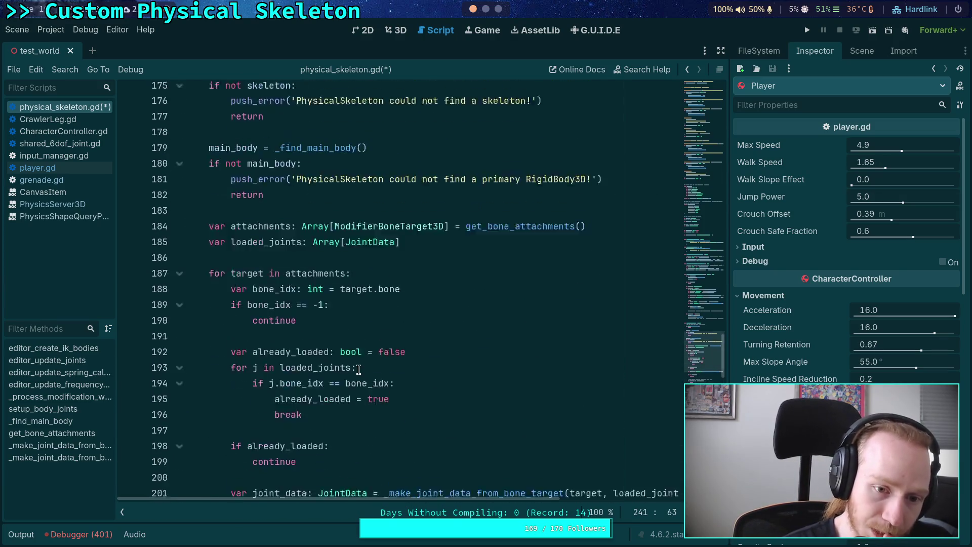
scroll(356, 365, "up", 15)
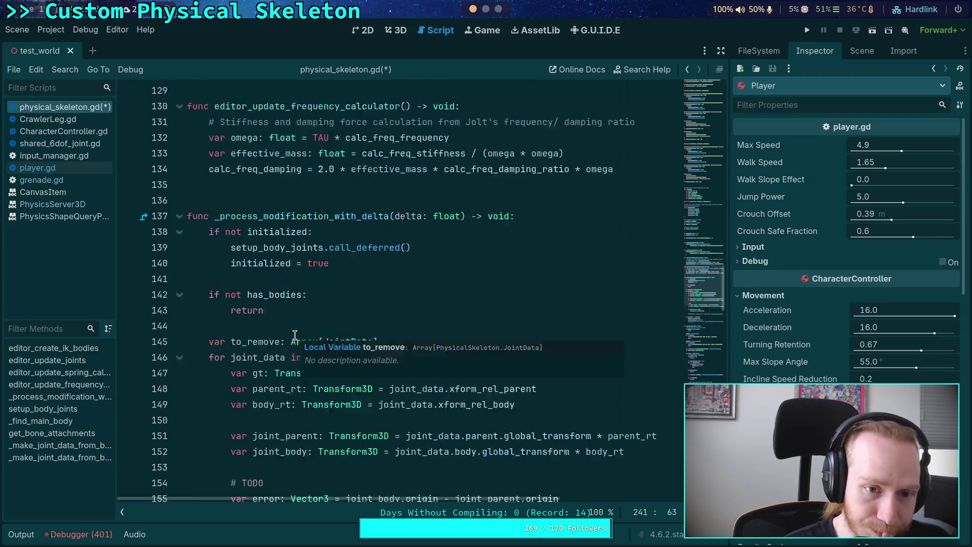
scroll(269, 338, "down", 4)
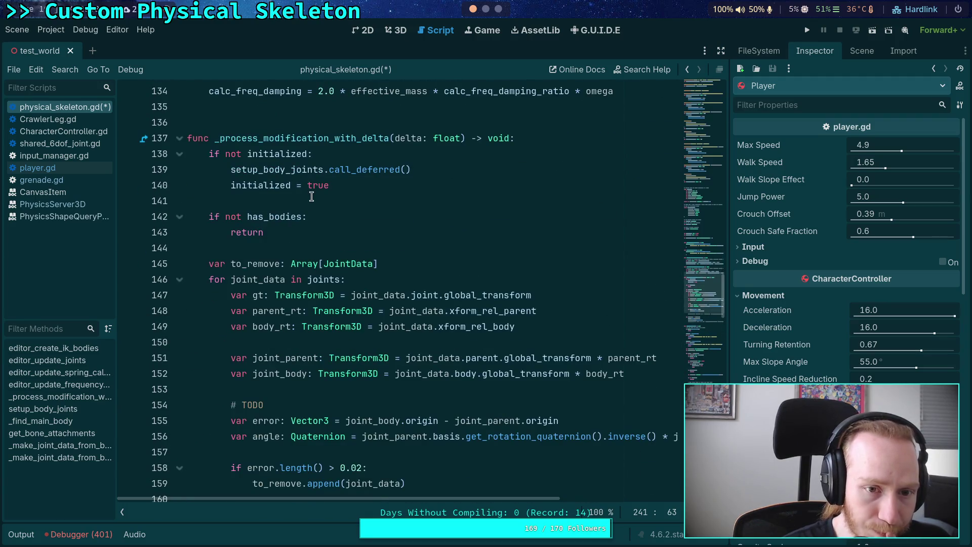
left_click(444, 170)
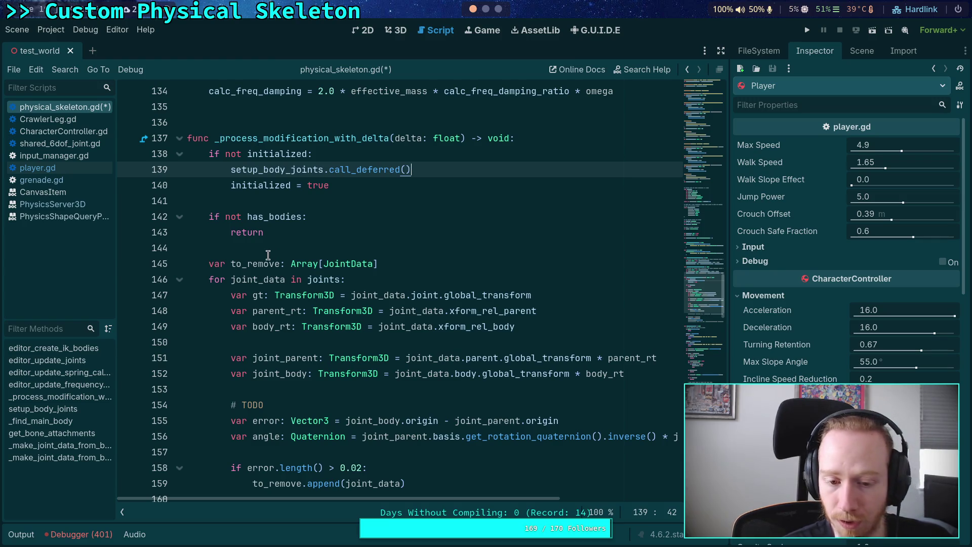
scroll(355, 283, "down", 1)
scroll(356, 283, "down", 1)
scroll(356, 283, "up", 3)
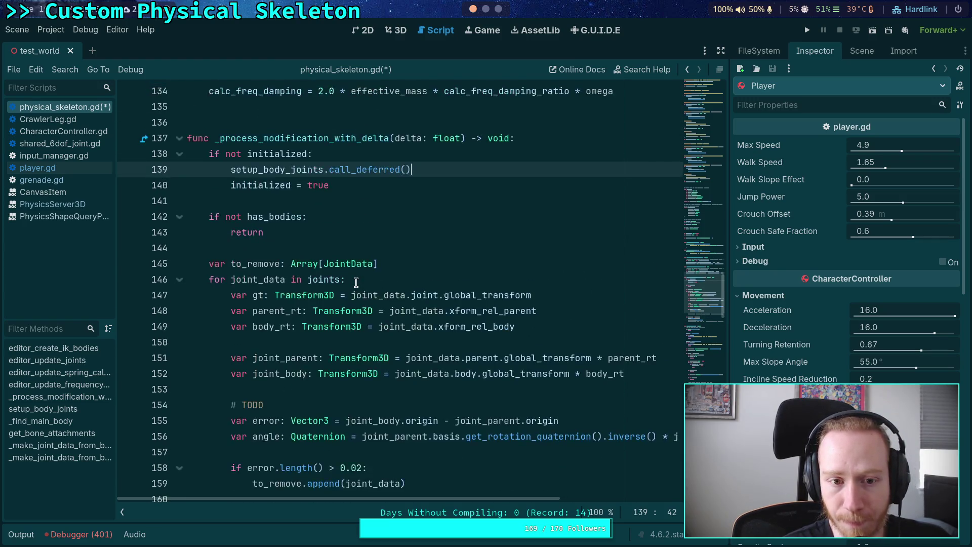
left_click(344, 279)
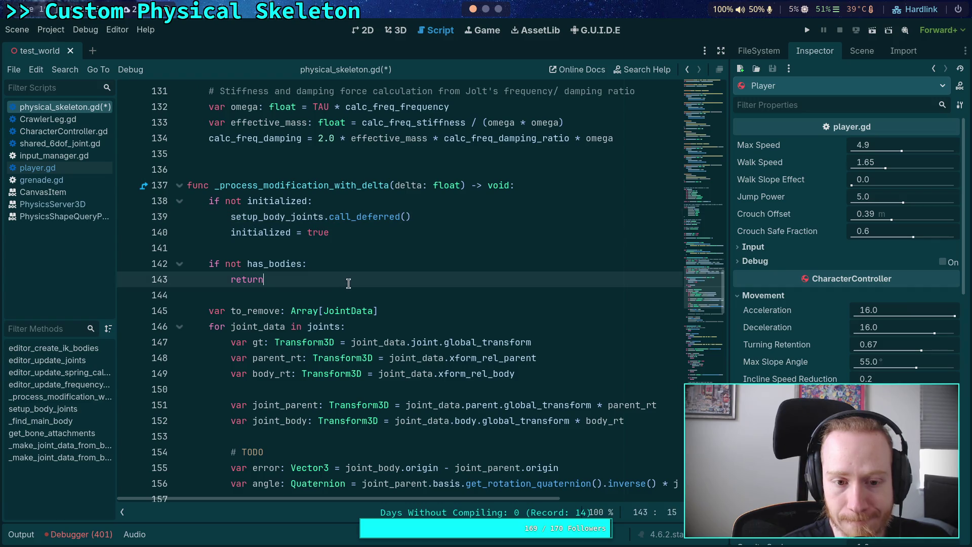
scroll(364, 280, "up", 6)
scroll(379, 280, "up", 4)
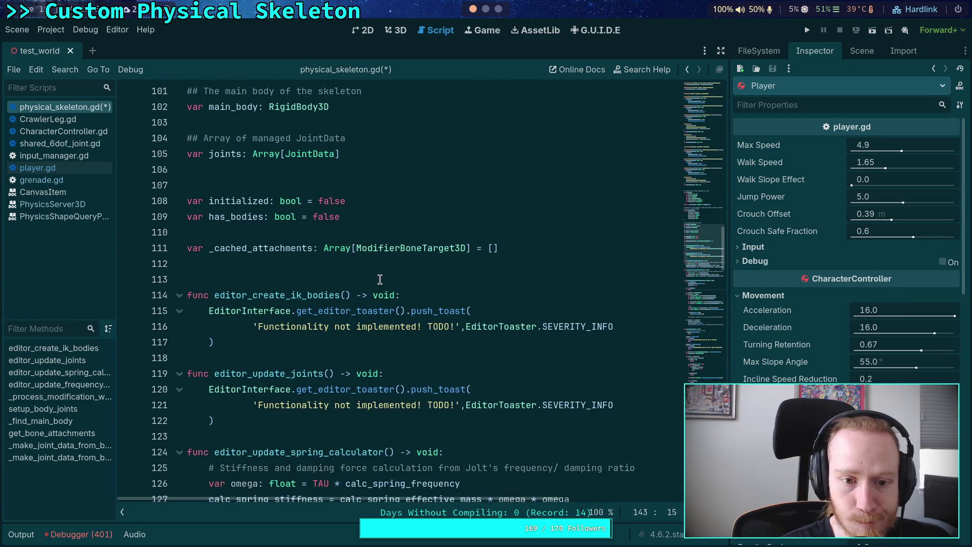
scroll(380, 279, "up", 2)
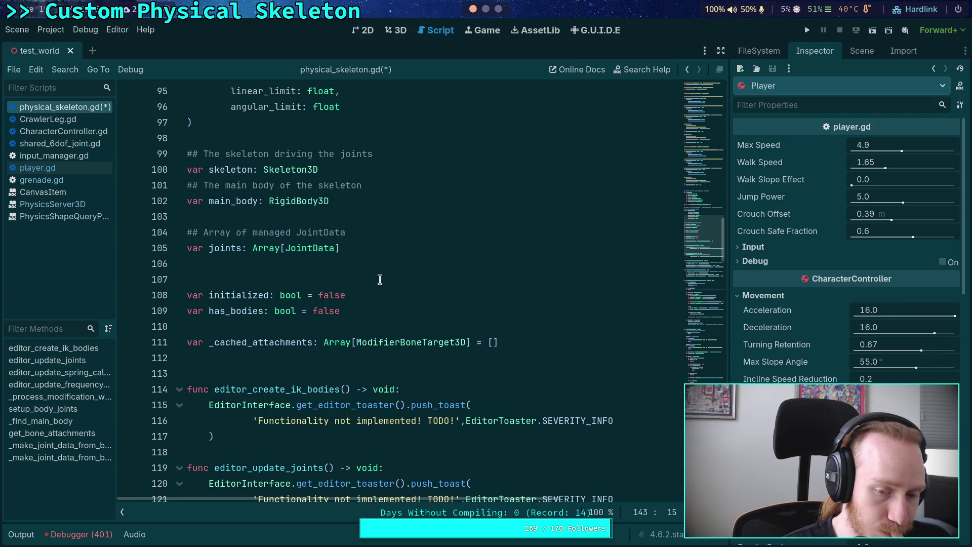
scroll(380, 279, "down", 13)
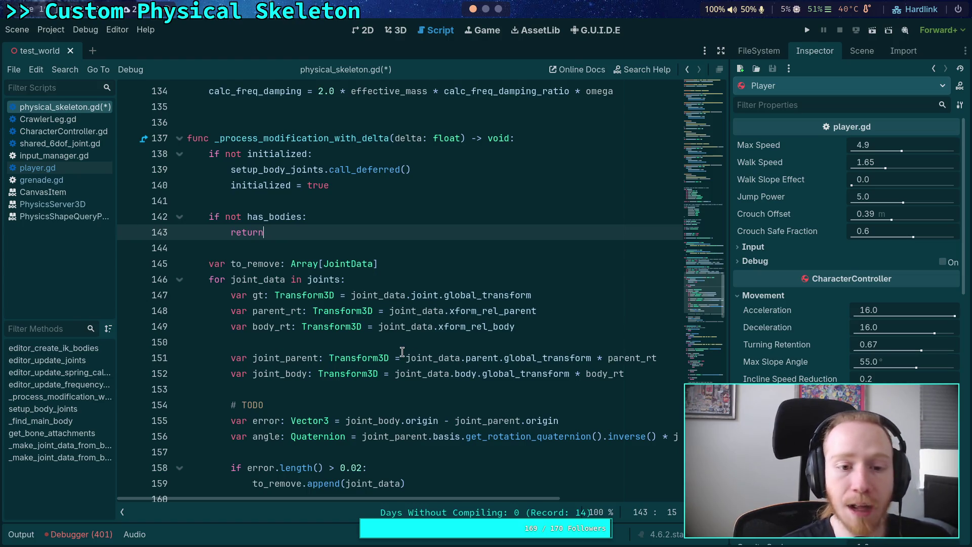
left_click(335, 210)
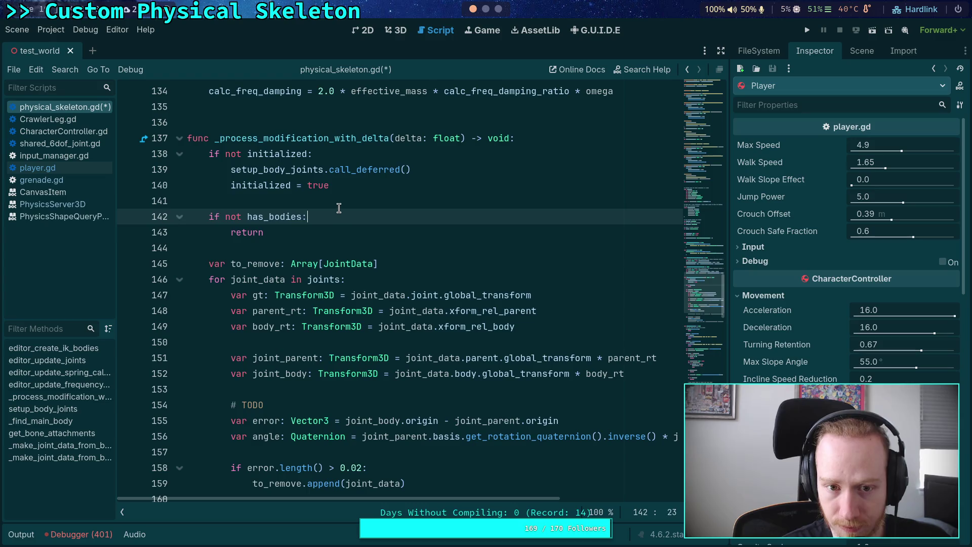
left_click(338, 207)
left_click(333, 231)
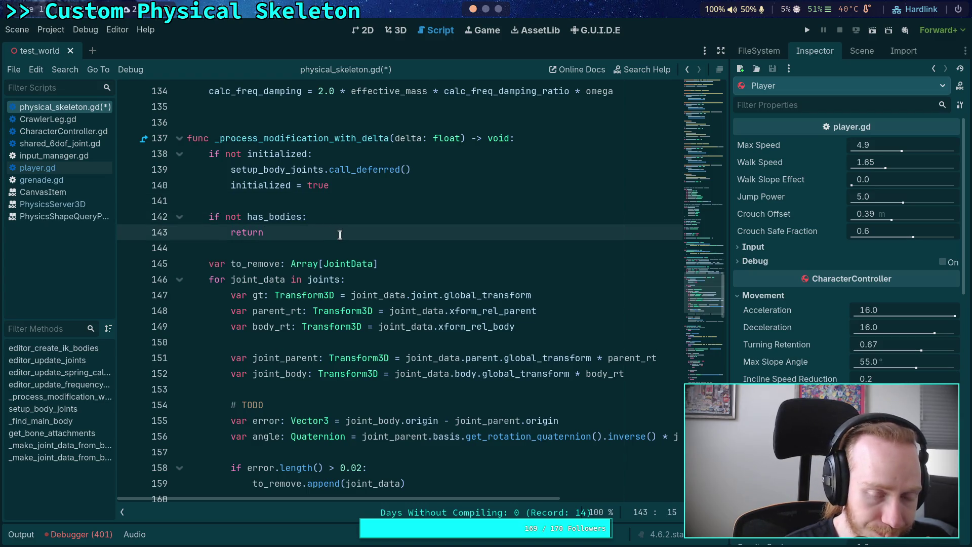
scroll(339, 235, "down", 2)
scroll(340, 235, "up", 1)
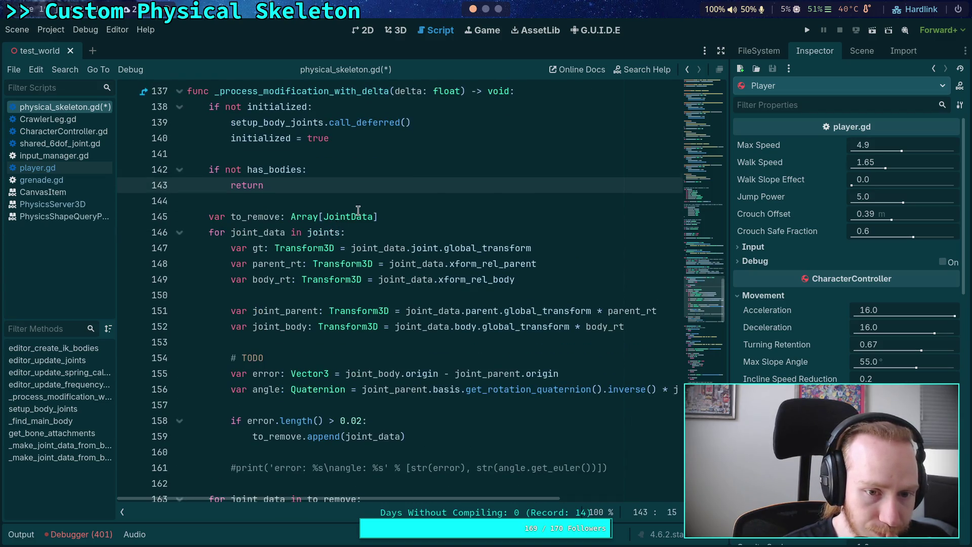
scroll(354, 211, "down", 3)
scroll(354, 211, "up", 6)
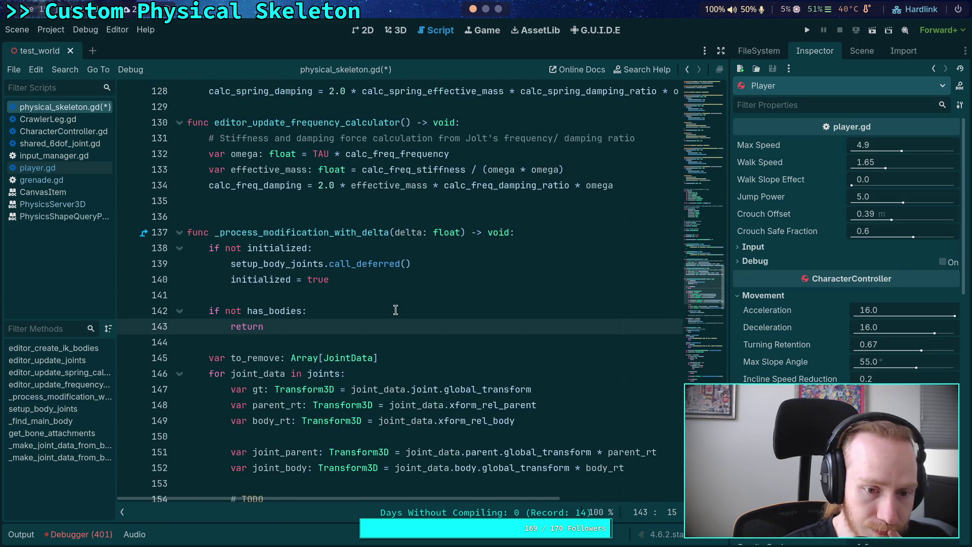
left_click(399, 309)
key("Up")
key("Return")
key("Return")
key("Up")
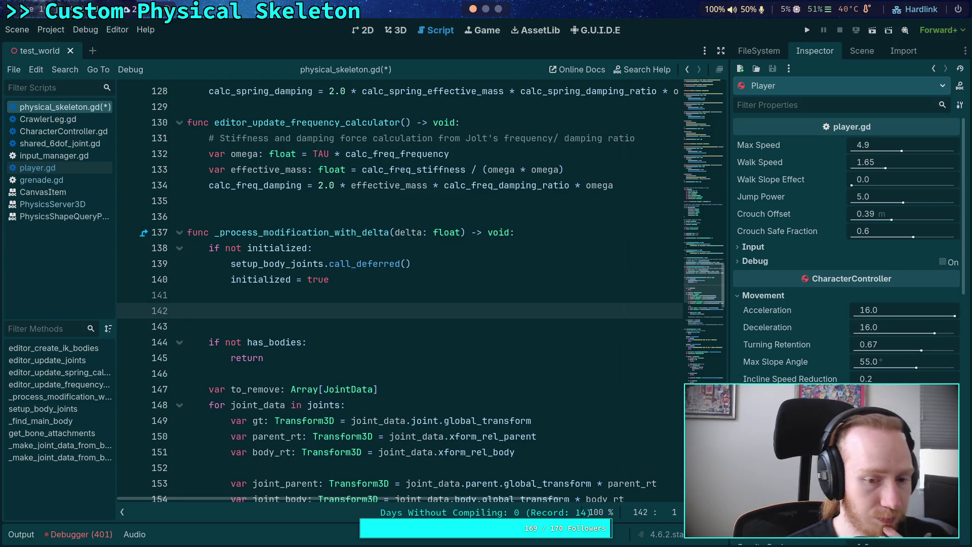
key("Tab")
key("BackSpace")
key("BackSpace")
key("BackSpace")
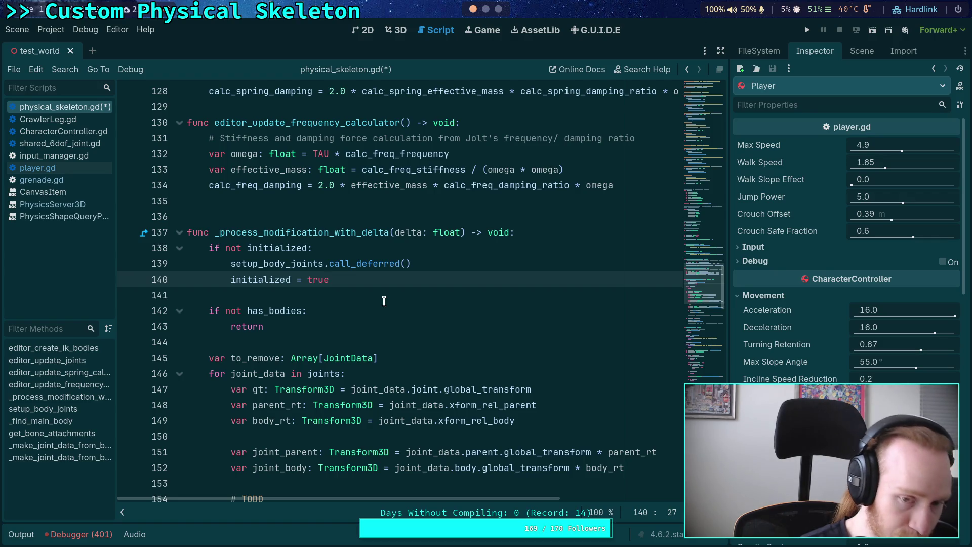
scroll(384, 301, "up", 12)
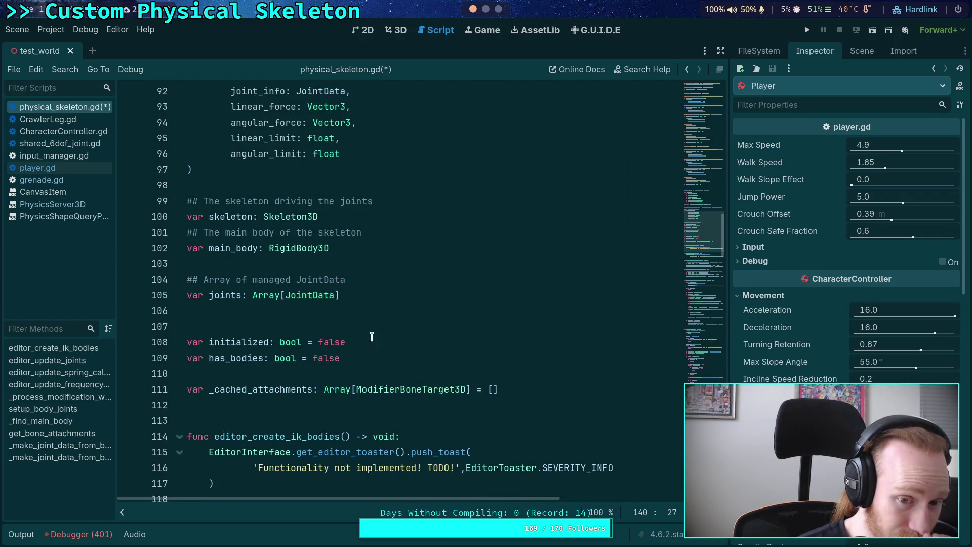
left_click(399, 337)
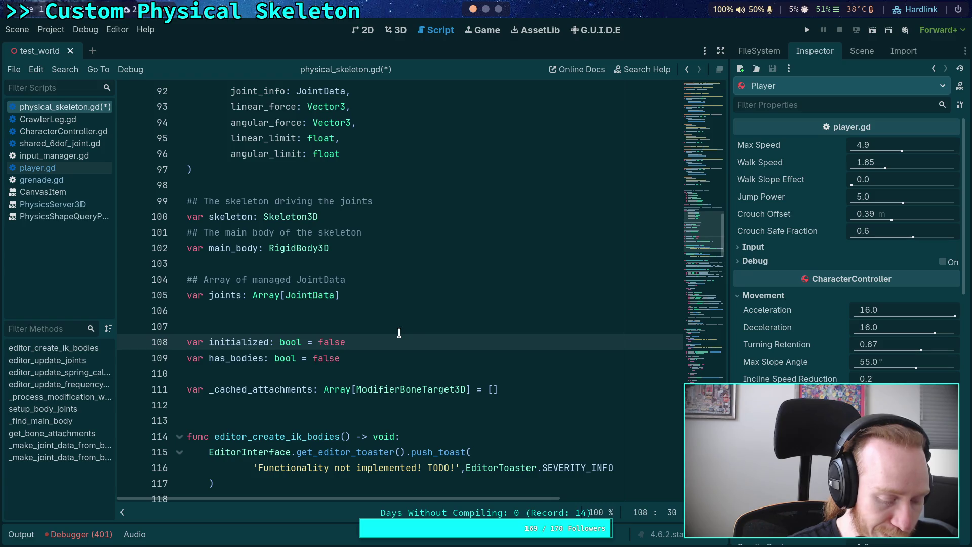
scroll(501, 11, "down", 1)
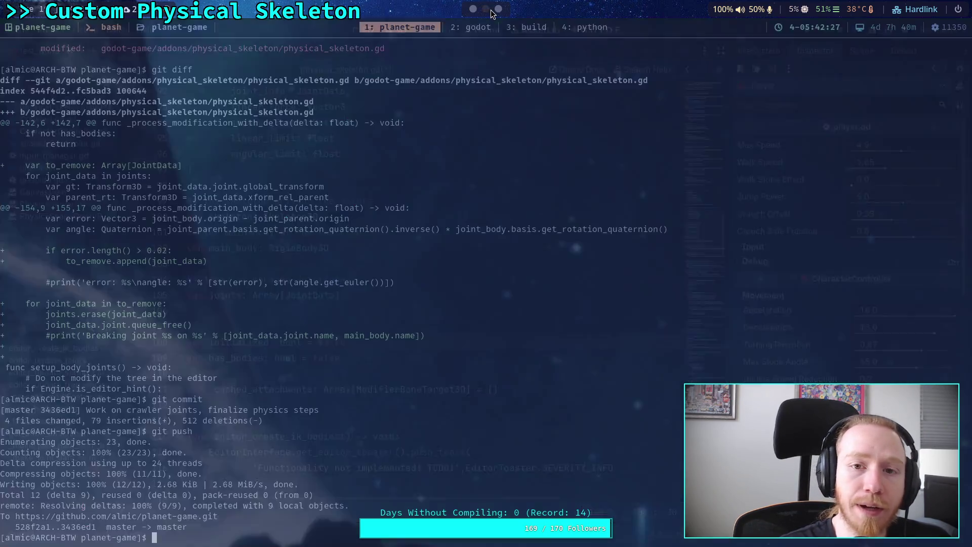
Open the main.cpp buffer in the godot Neovim terminal and scroll through the physics loop.
left_click(519, 27)
left_click(466, 31)
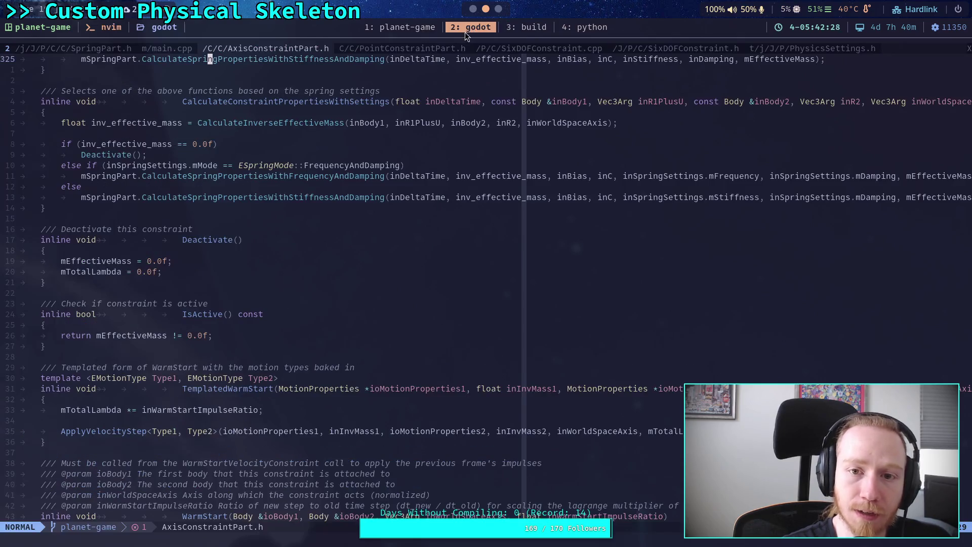
left_click(182, 48)
scroll(308, 287, "down", 9)
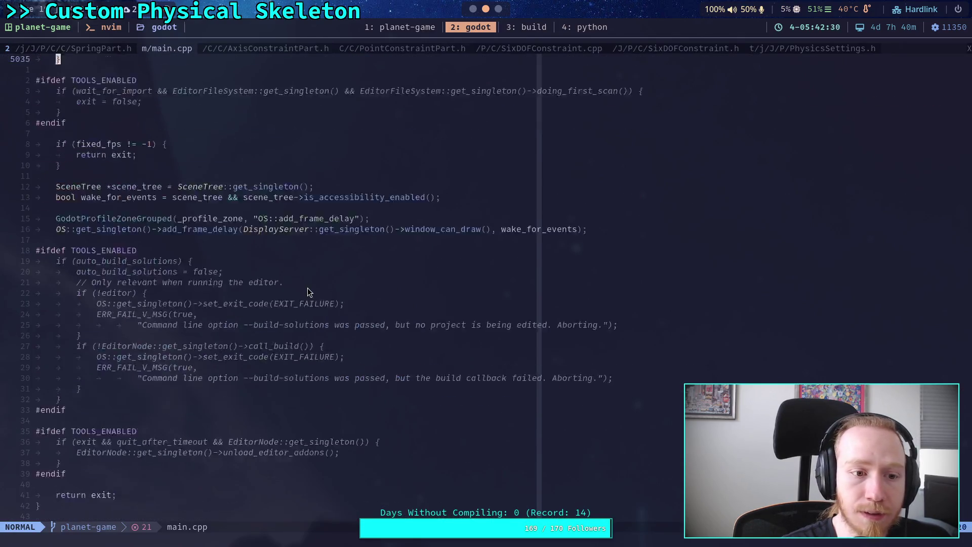
scroll(308, 287, "down", 7)
scroll(310, 279, "up", 16)
scroll(311, 280, "up", 20)
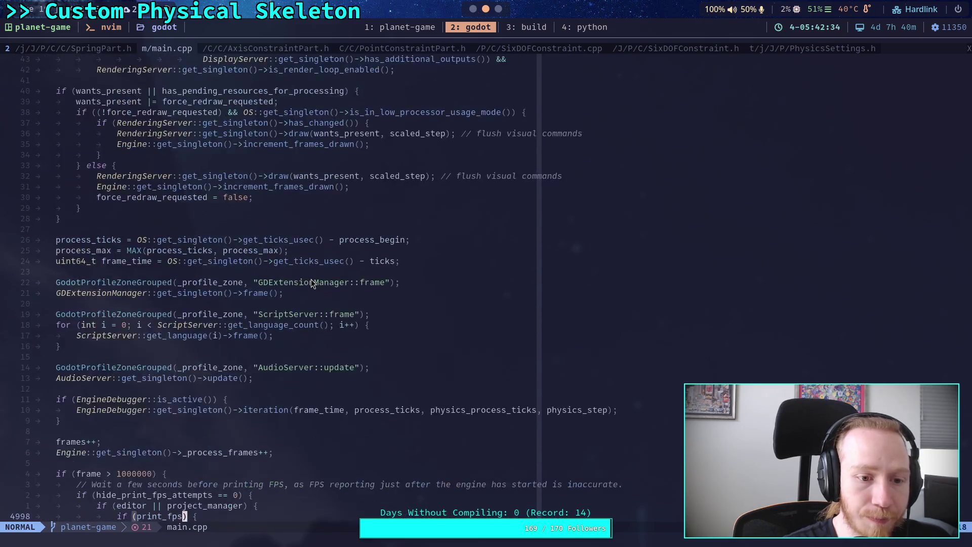
scroll(311, 282, "up", 8)
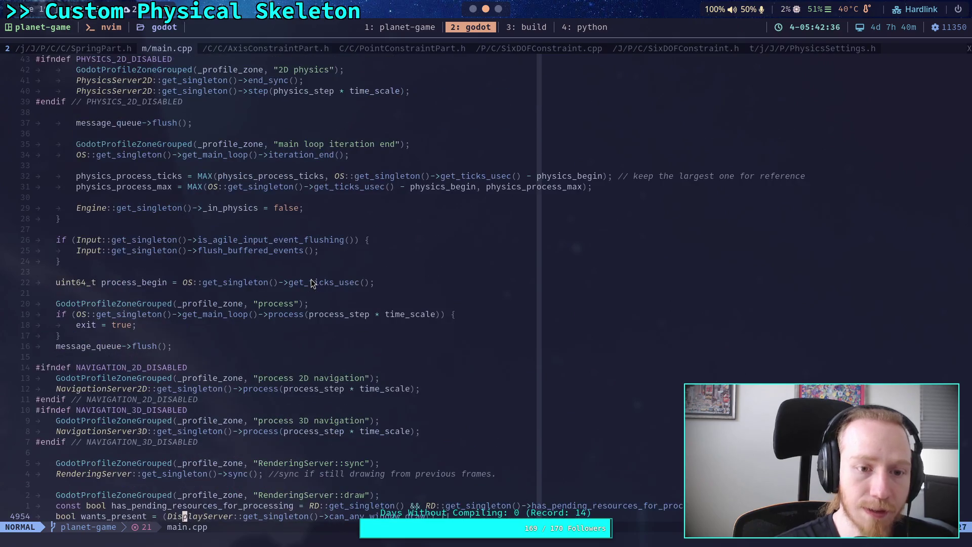
scroll(296, 302, "up", 5)
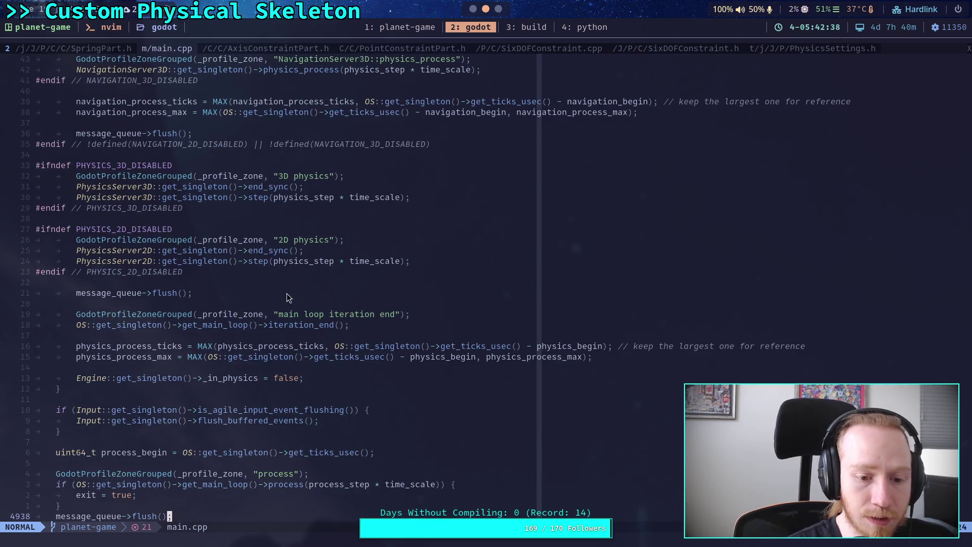
scroll(240, 298, "up", 17)
scroll(238, 299, "up", 5)
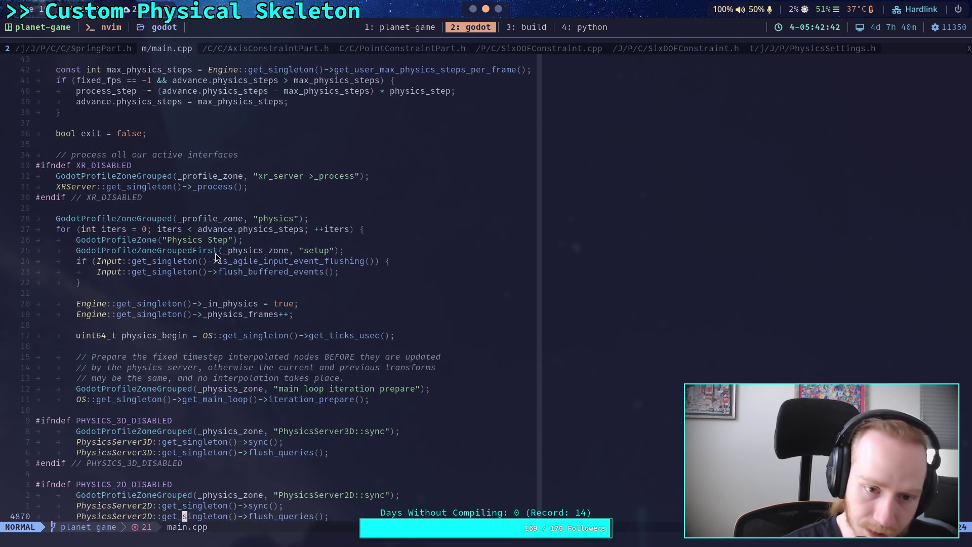
scroll(204, 256, "down", 5)
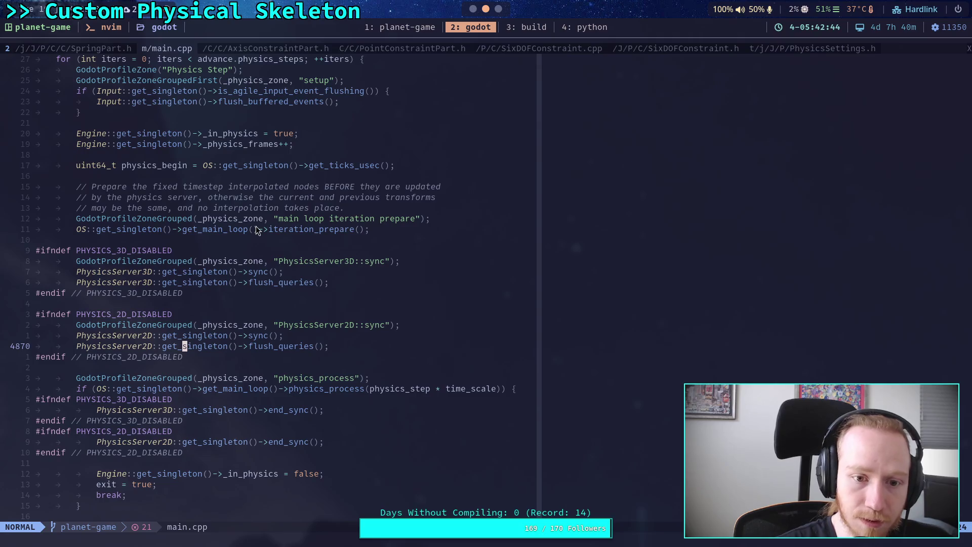
scroll(256, 227, "down", 3)
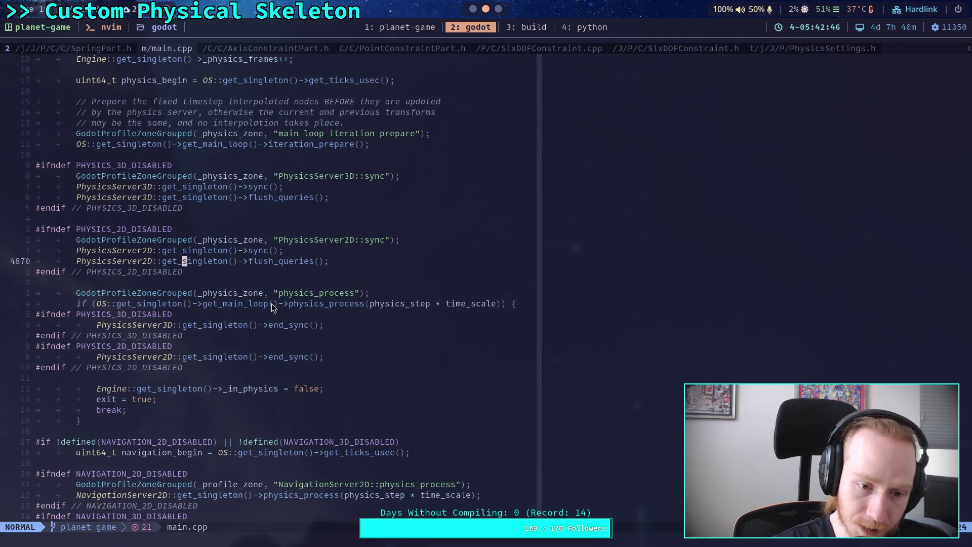
Select the physics_process call on lines 4873–4874, then clear it and move to line 4886.
left_click_drag(274, 304, 353, 304)
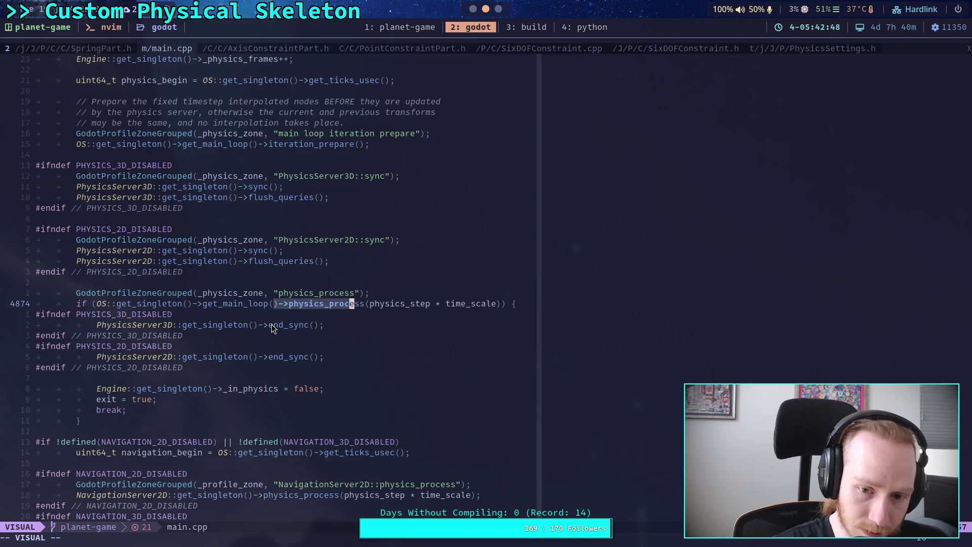
scroll(272, 328, "down", 2)
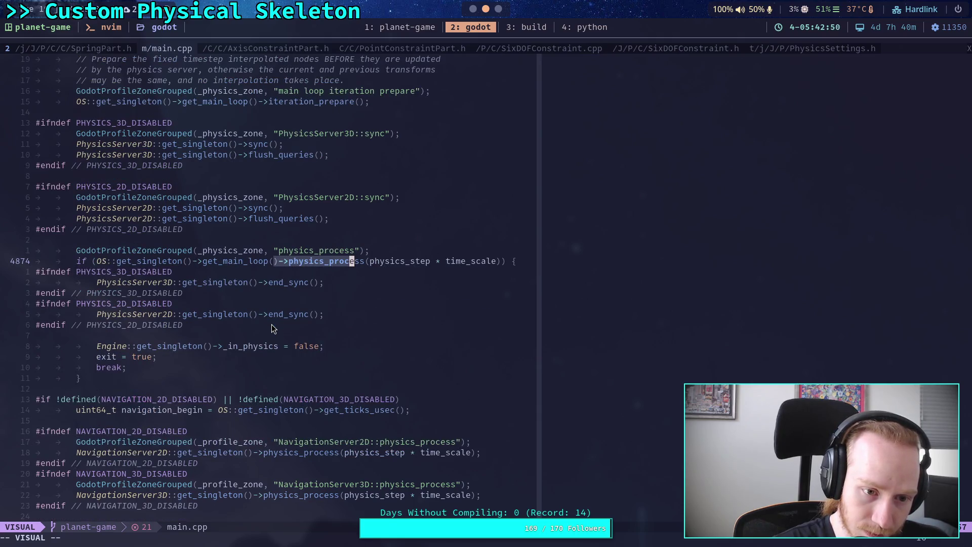
scroll(272, 328, "down", 4)
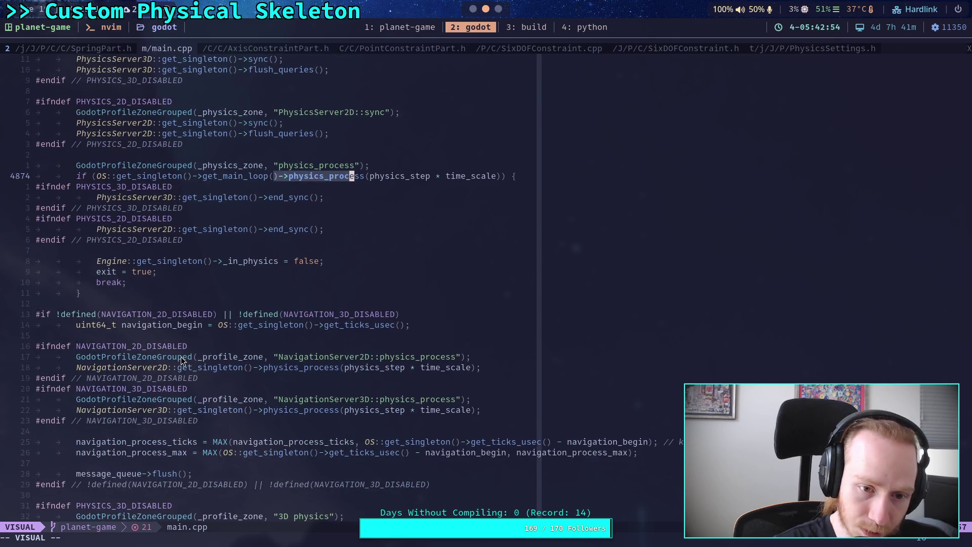
scroll(185, 354, "down", 4)
scroll(185, 354, "up", 2)
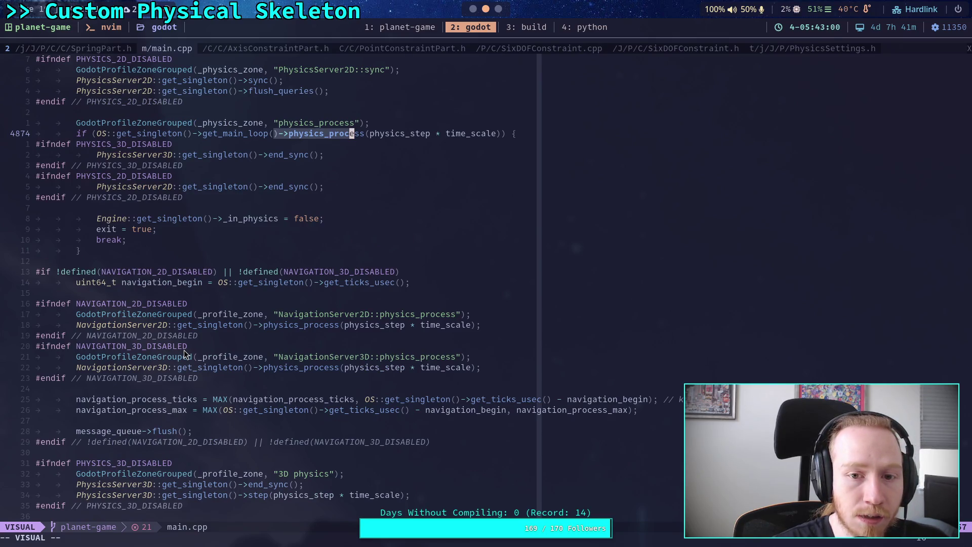
left_click_drag(101, 126, 272, 126)
left_click(243, 134)
left_click(150, 260)
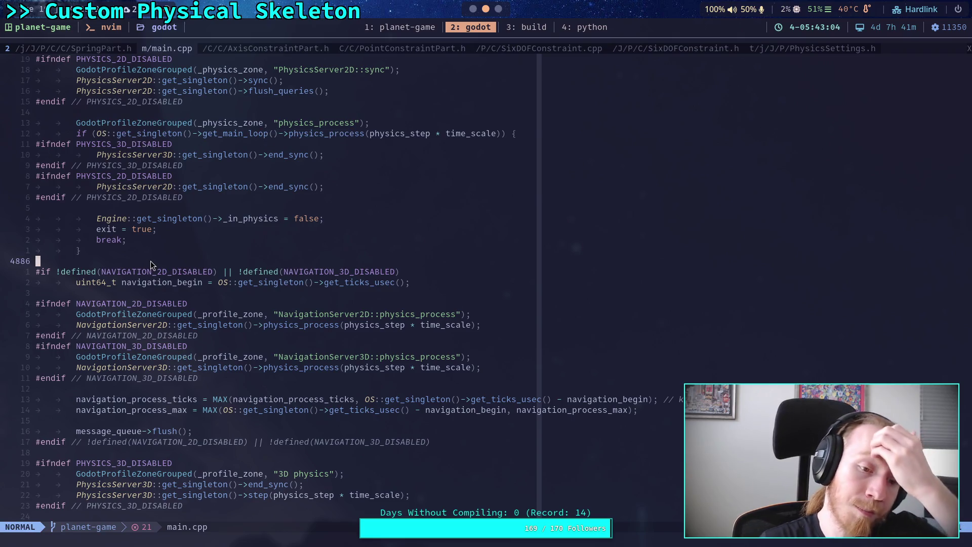
Select message_queue on line 4902, then switch back to the Godot editor.
scroll(153, 253, "down", 2)
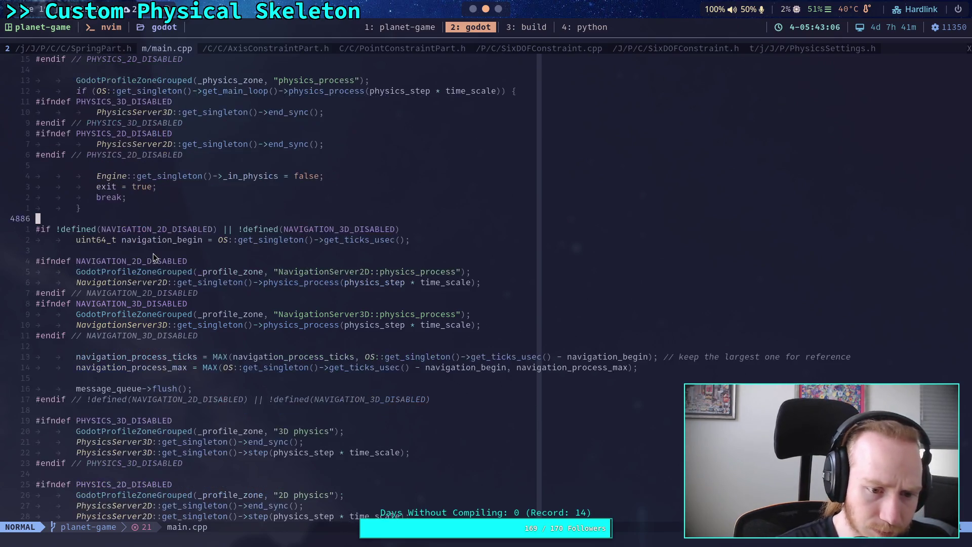
scroll(145, 342, "up", 1)
scroll(104, 282, "up", 1)
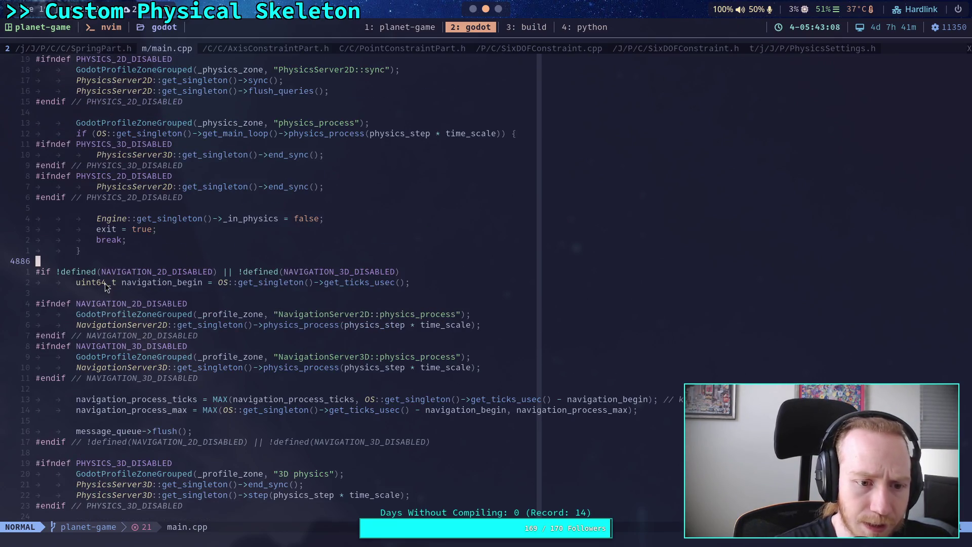
scroll(137, 308, "down", 1)
left_click(99, 388)
double_click(98, 389)
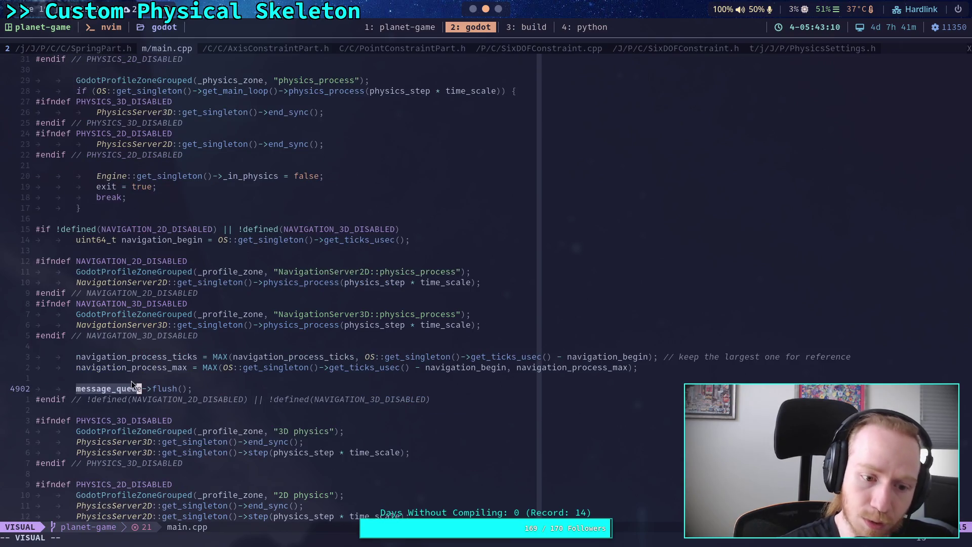
scroll(142, 371, "down", 5)
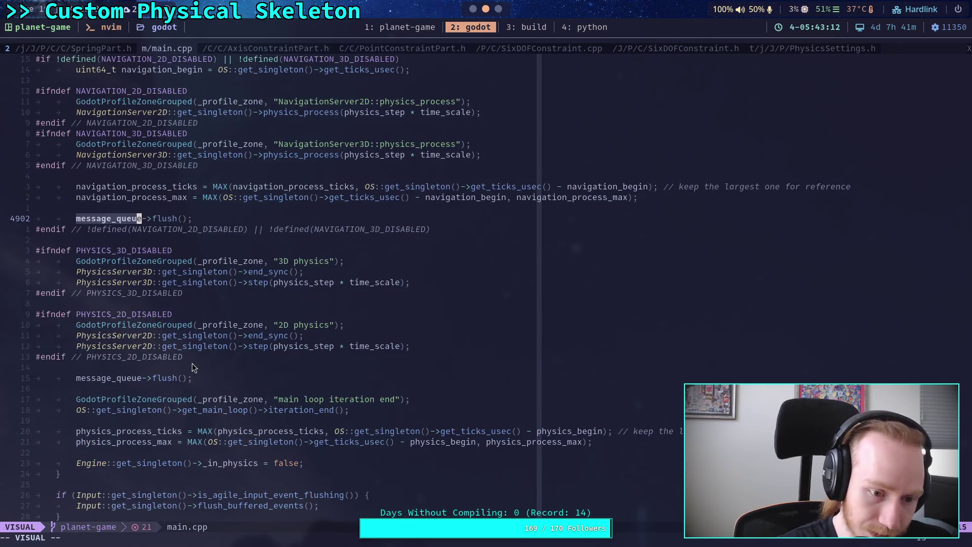
key("super+1")
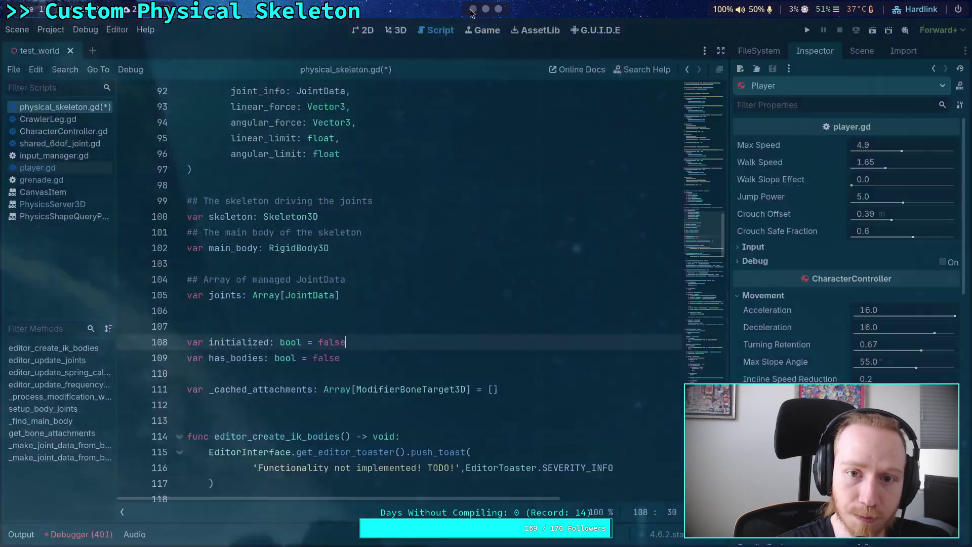
Scroll physical_skeleton.gd down to review _process_modification_with_delta.
scroll(377, 360, "down", 9)
scroll(378, 360, "down", 6)
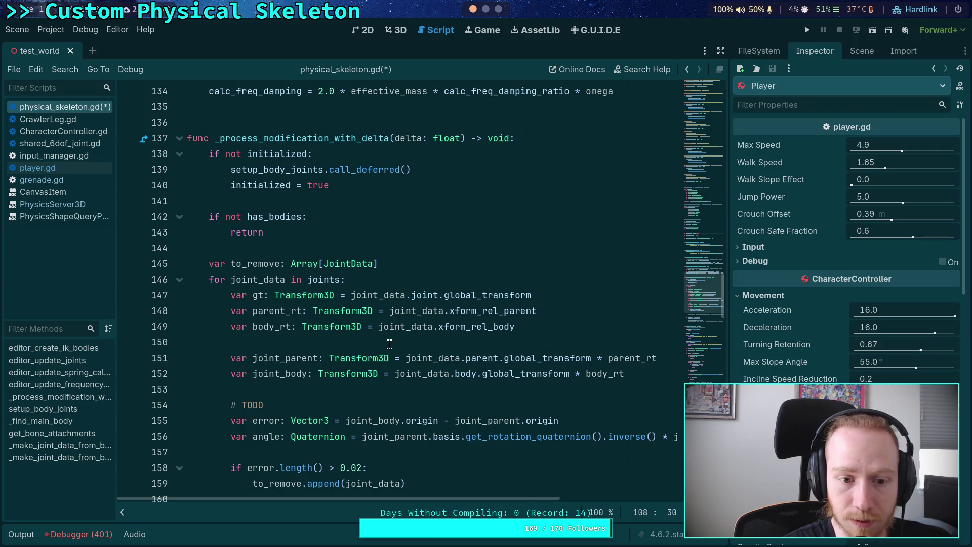
scroll(390, 343, "down", 1)
scroll(390, 344, "up", 1)
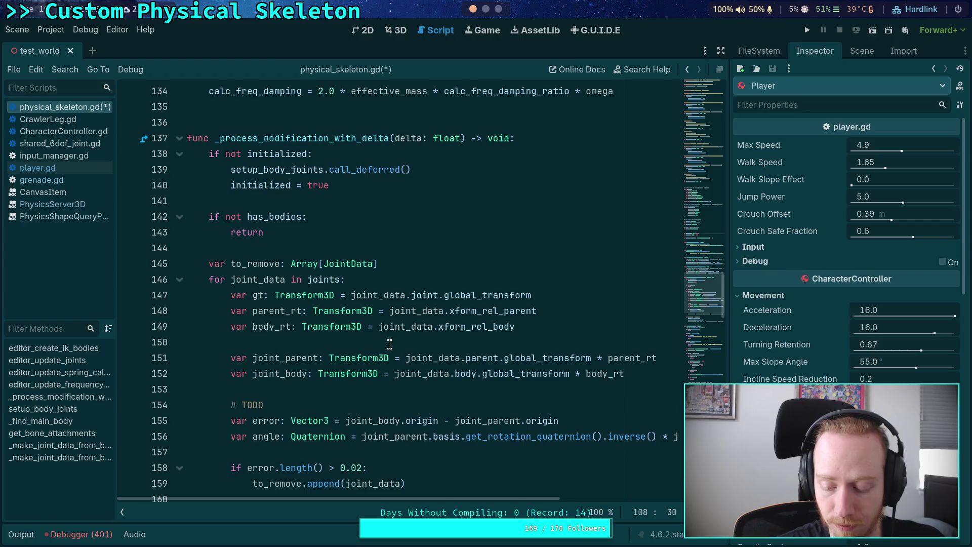
Return to Neovim and end the main.cpp selection on the end_sync line.
left_click(485, 9)
left_click(342, 336)
scroll(245, 324, "down", 9)
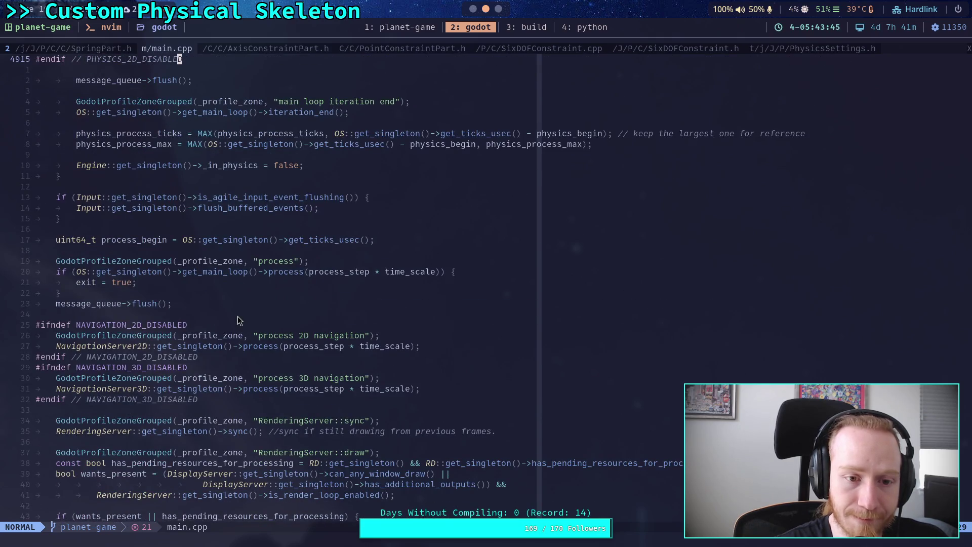
Scroll main.cpp through the rendering-draw and frame-end code, then switch back to Godot.
scroll(235, 319, "down", 3)
scroll(233, 322, "down", 5)
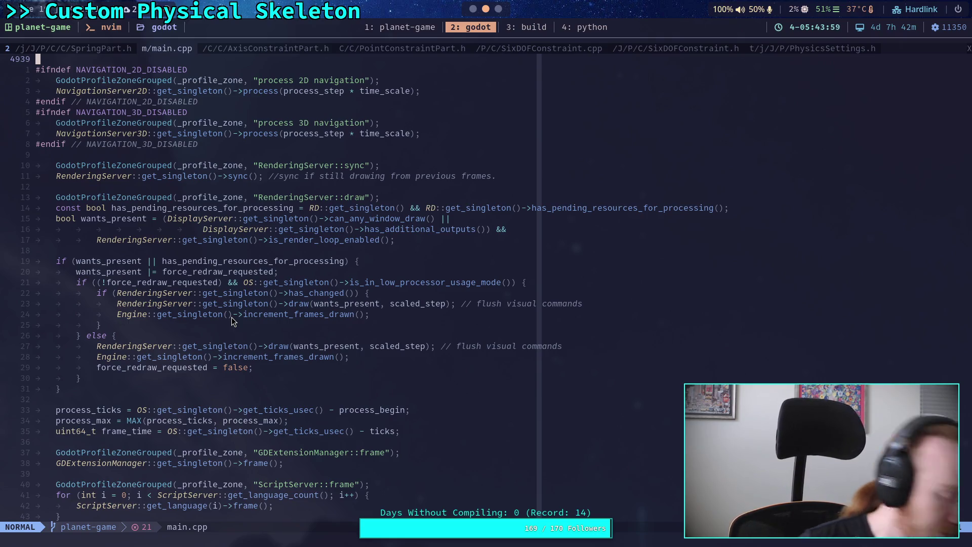
scroll(253, 261, "down", 4)
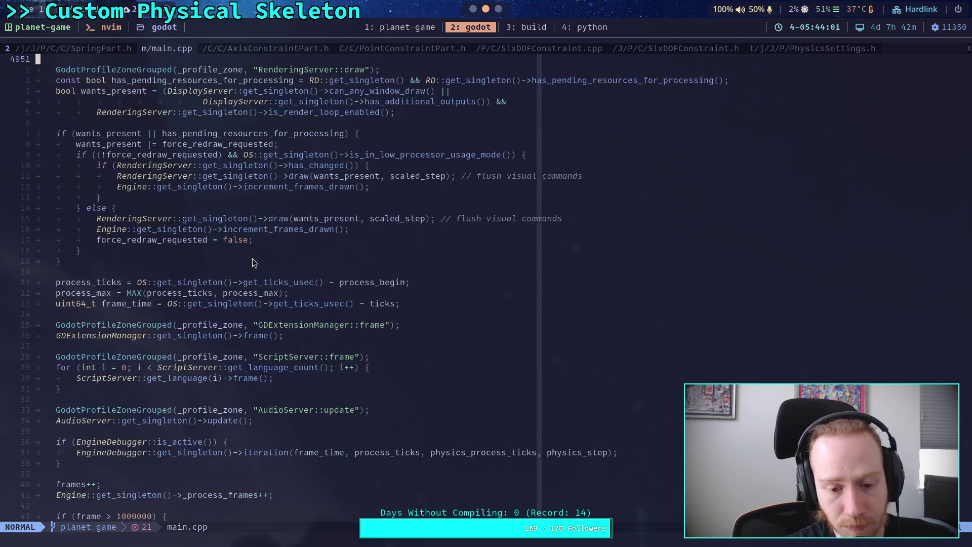
key("super+1")
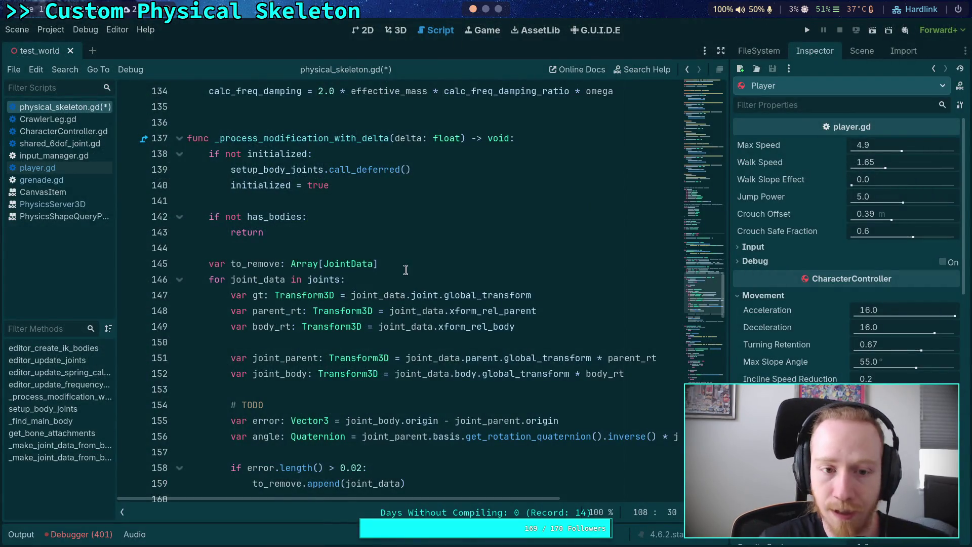
Add the comment '# Copy velocity of main body' after the process_mode lines.
scroll(405, 269, "down", 20)
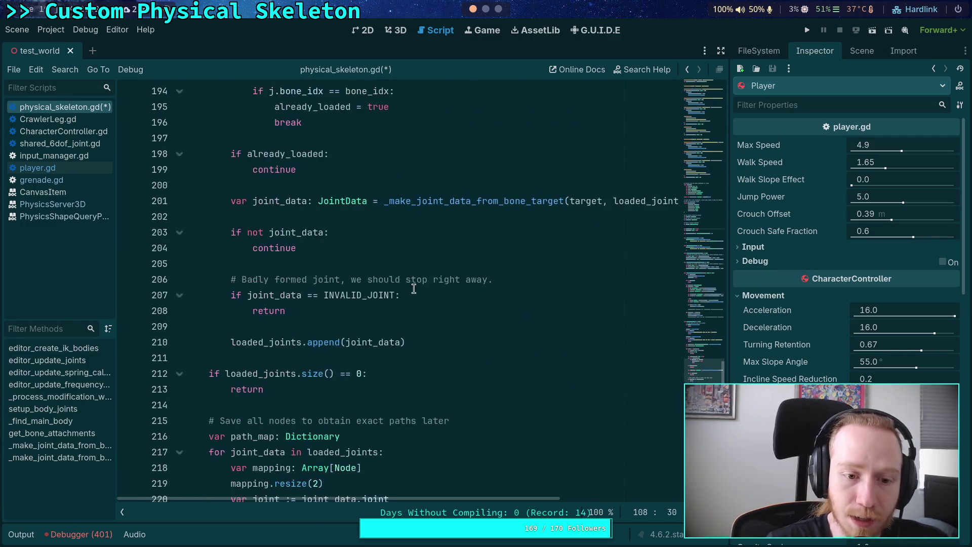
scroll(413, 285, "down", 12)
left_click(554, 259)
key("Return")
key("Return")
type("# ")
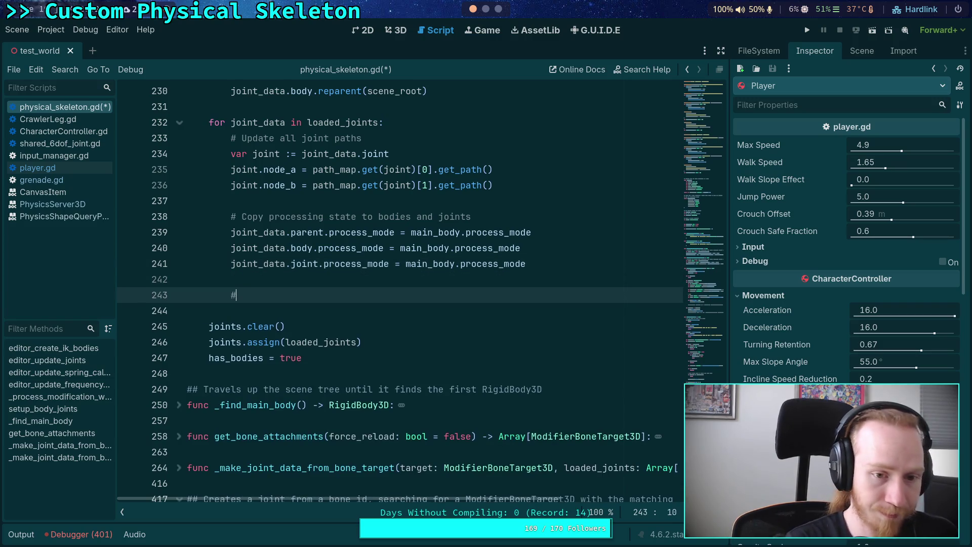
type("Copy ")
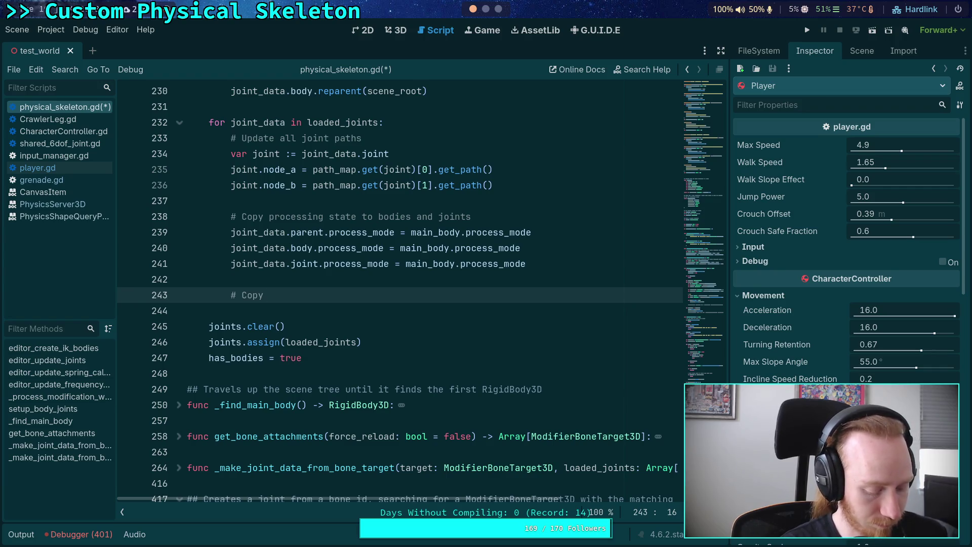
type("velocity to")
key("BackSpace")
key("BackSpace")
type("of main body")
key("Return")
Start a 'var linear_velocity: Vector3' line, and above it declare 'var body_state := PhysicsServer3D'.
type("v")
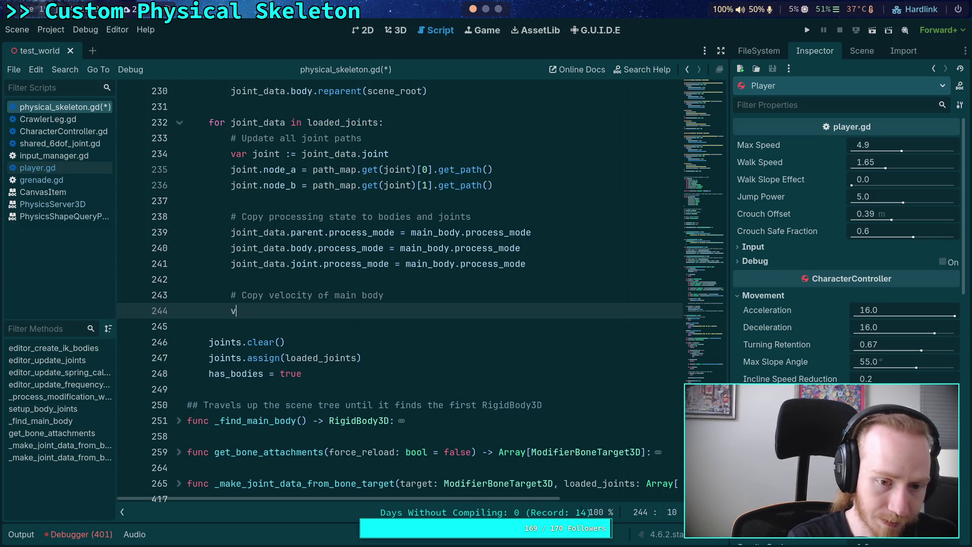
type("ar linear_")
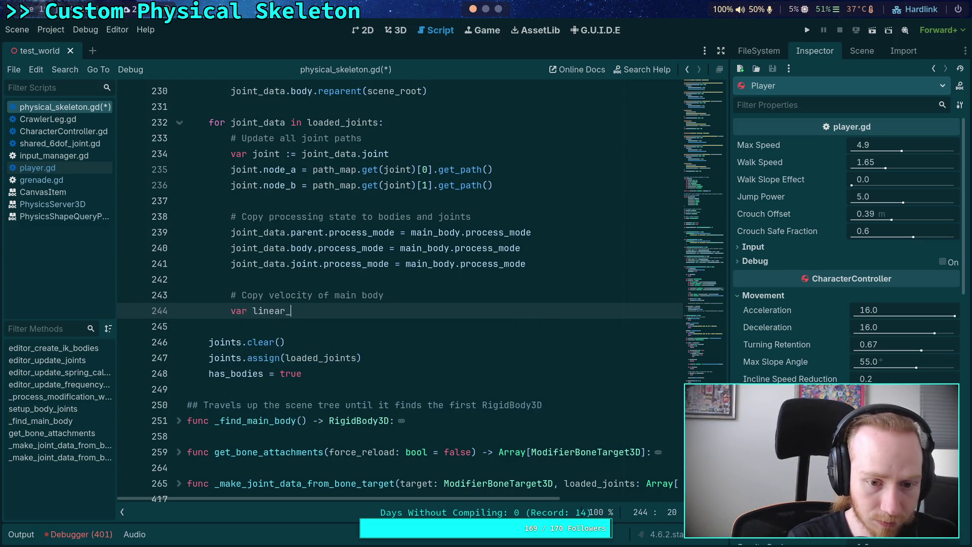
type("velocity")
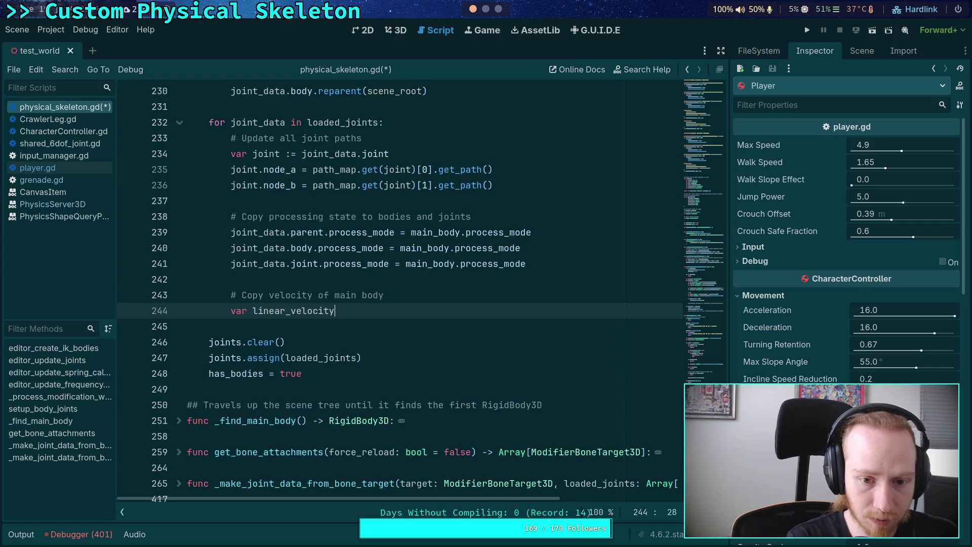
type(": Vector3 = ")
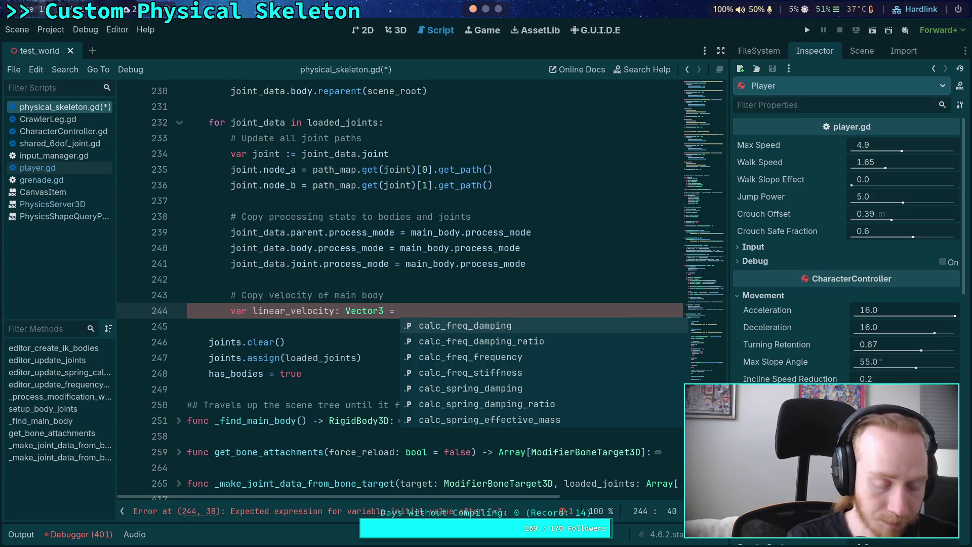
type("Physics")
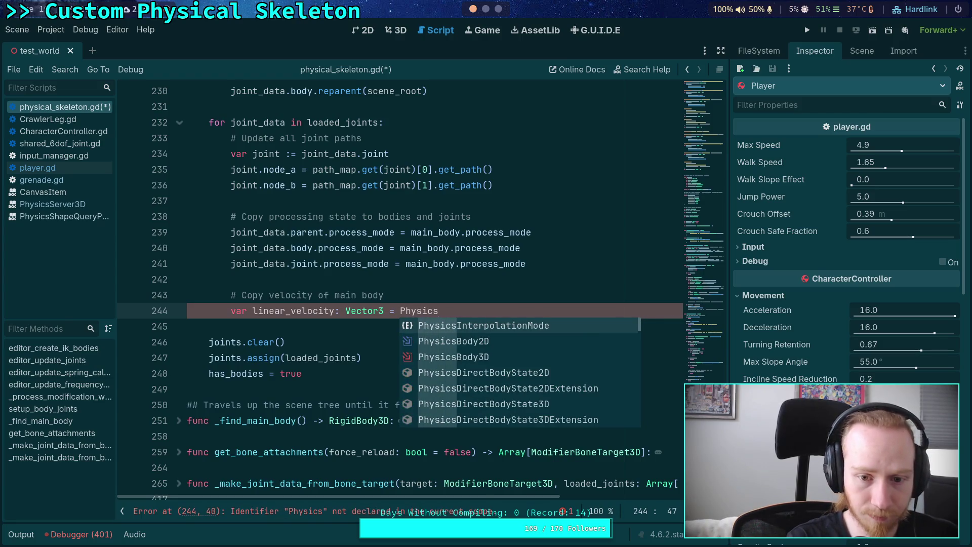
key("Up")
key("Escape")
key("Up")
key("Return")
type("v")
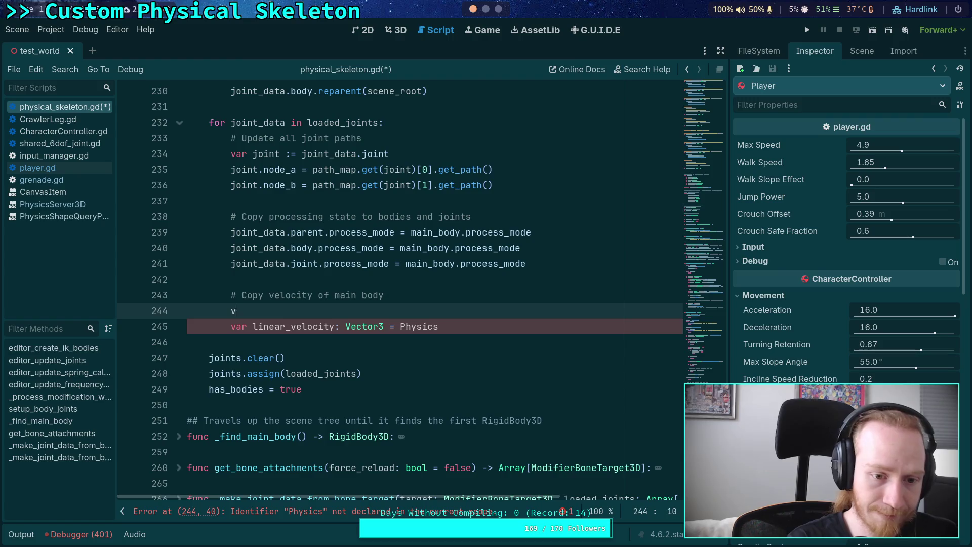
type("ar ")
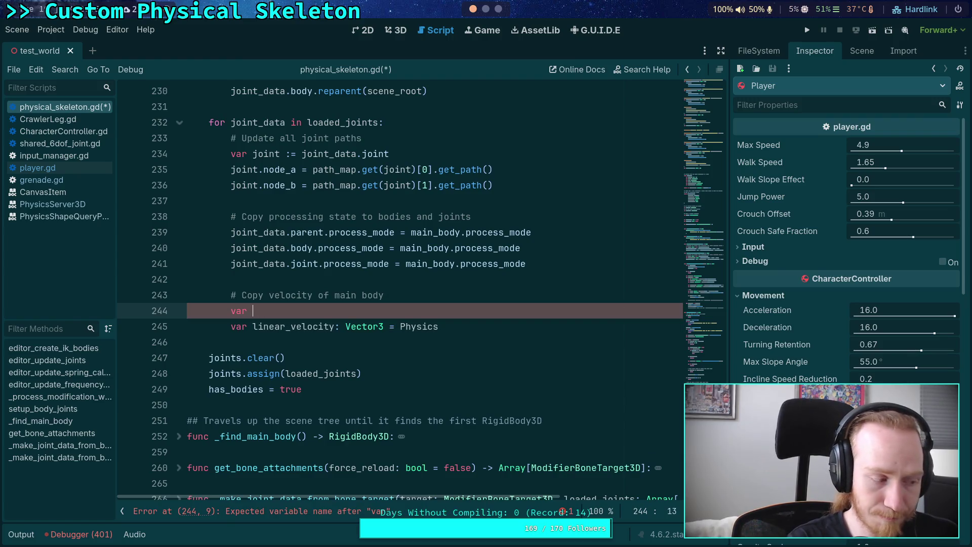
type("body_state:")
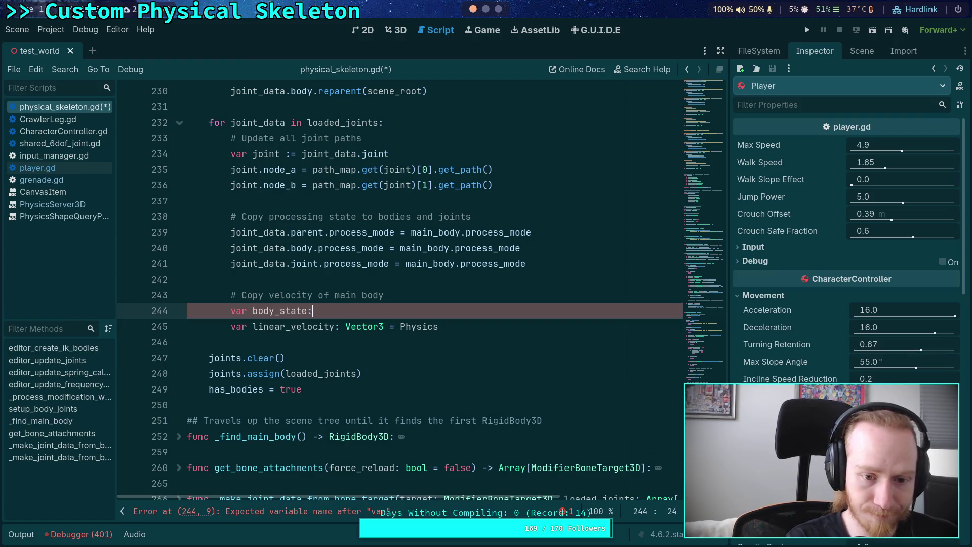
key("BackSpace")
key("BackSpace")
type(":= ")
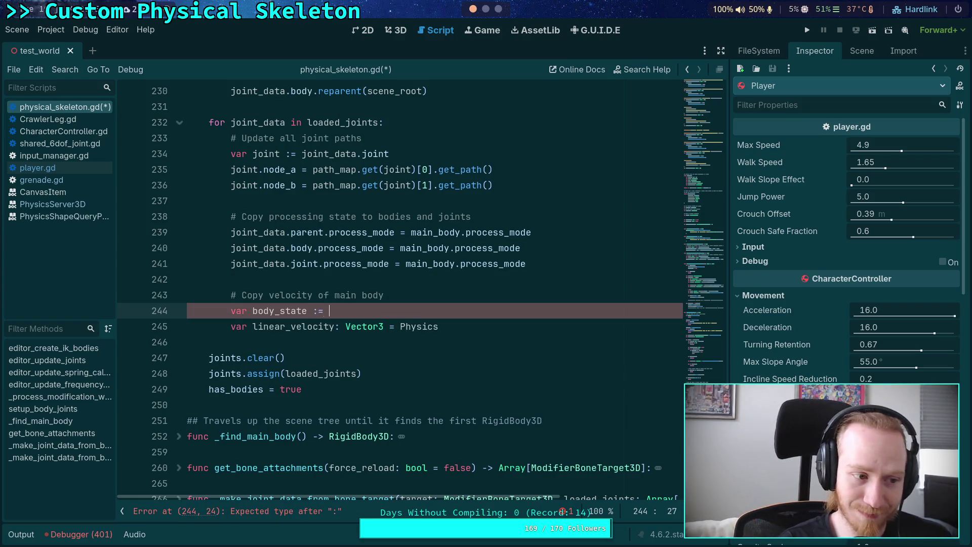
type("PhysicsSer")
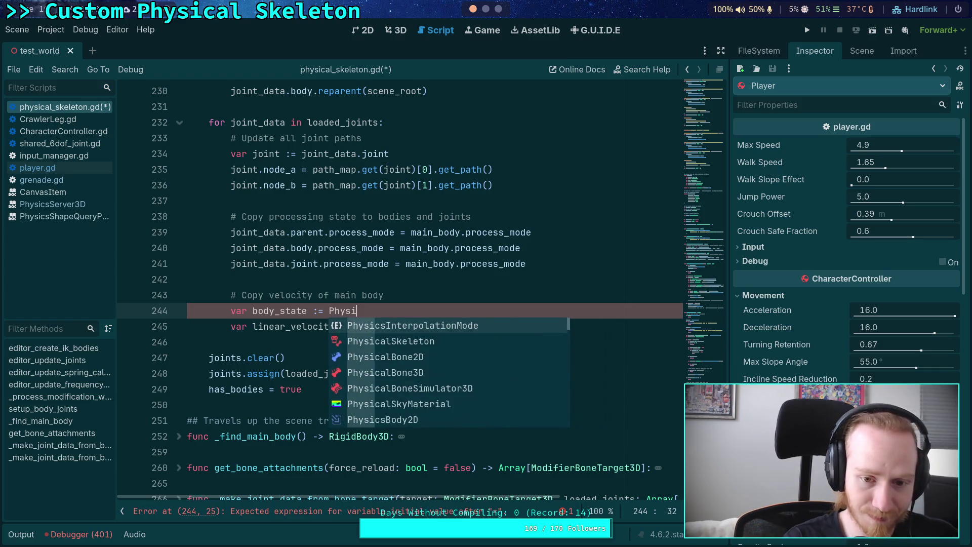
key("Down")
key("Down")
key("Down")
key("Return")
Complete body_state as PhysicsServer3D.body_get_direct_state(main_body.get_rid()).
type(".mo")
key("BackSpace")
key("BackSpace")
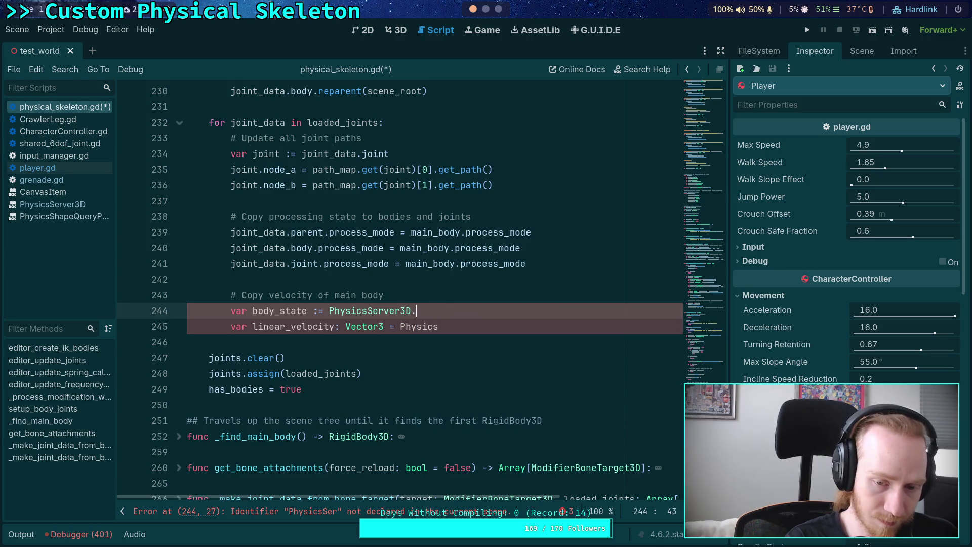
type("body_e")
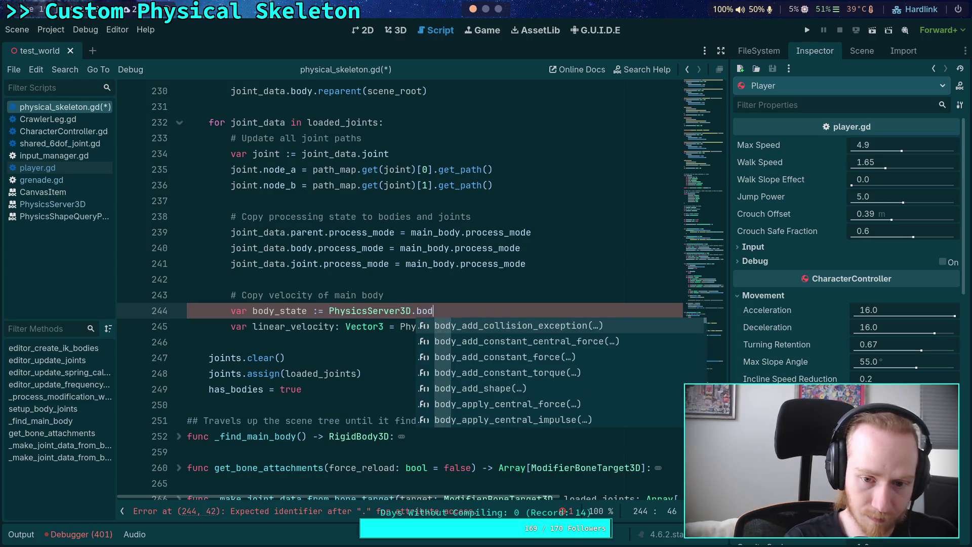
key("BackSpace")
type("get_dir")
key("Return")
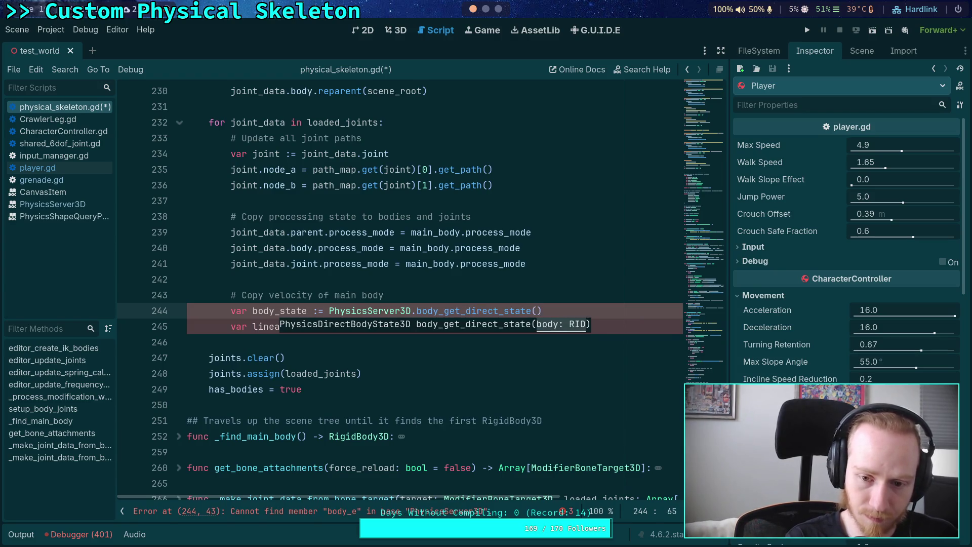
type("main_body.")
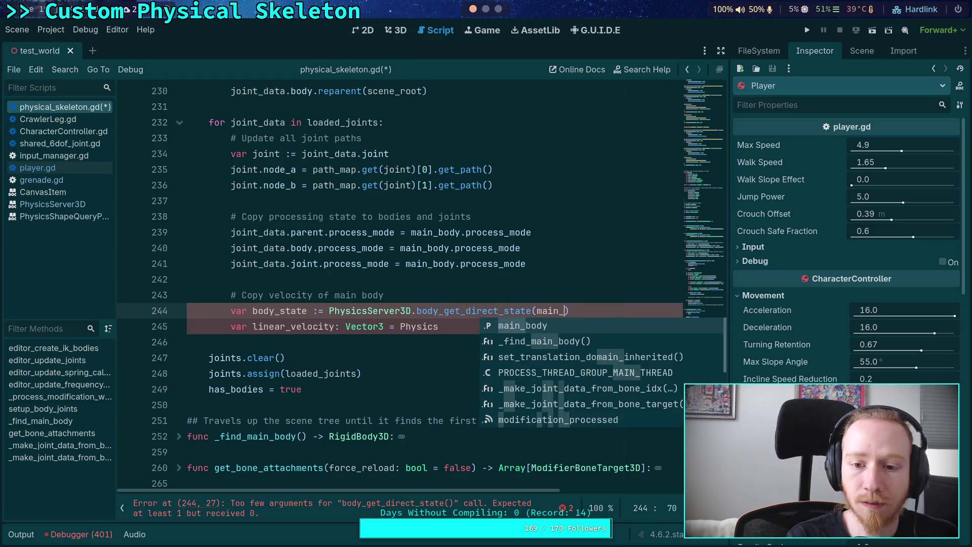
type("get_ri")
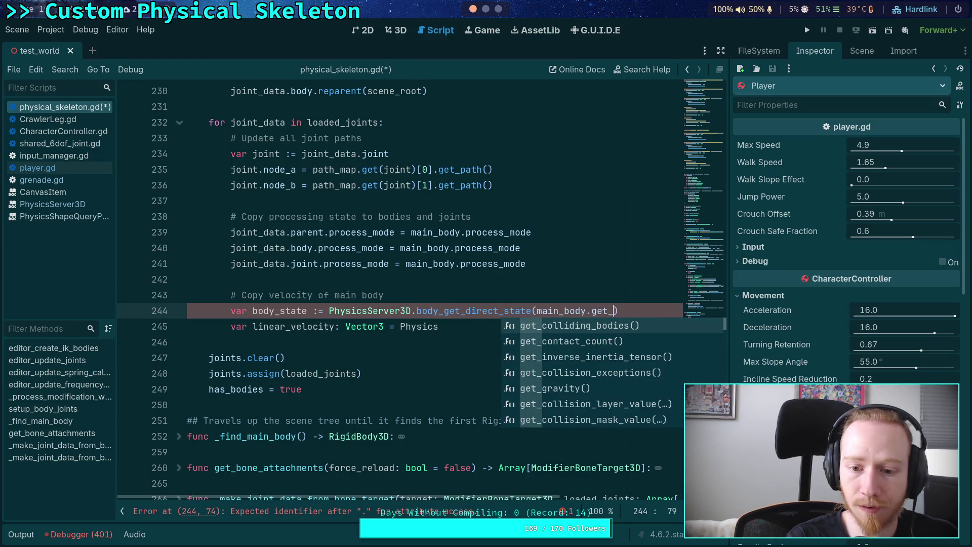
key("Return")
left_click(187, 326)
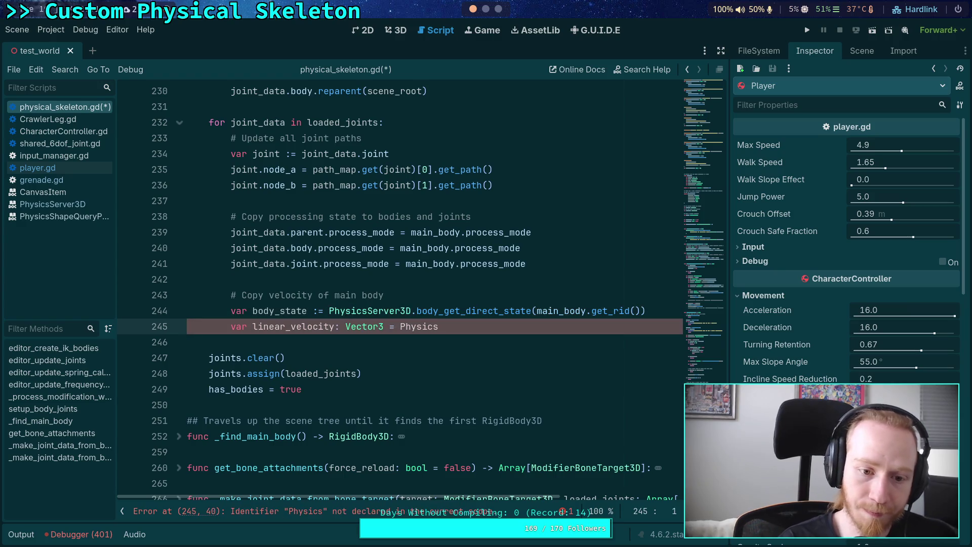
Set linear_velocity to body_state.get_velocity_at_local_position().
left_click(646, 310)
left_click(439, 326)
key("BackSpace")
key("BackSpace")
key("BackSpace")
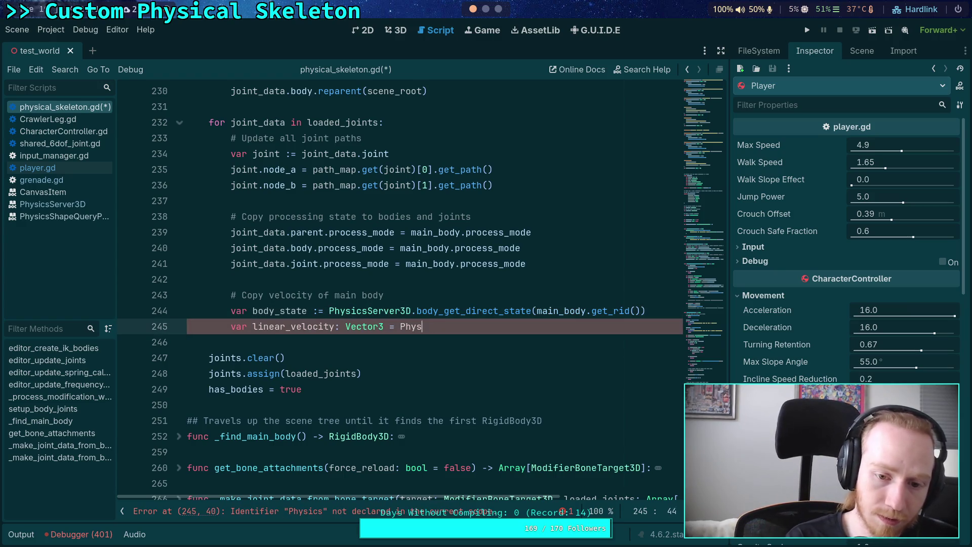
type("body_")
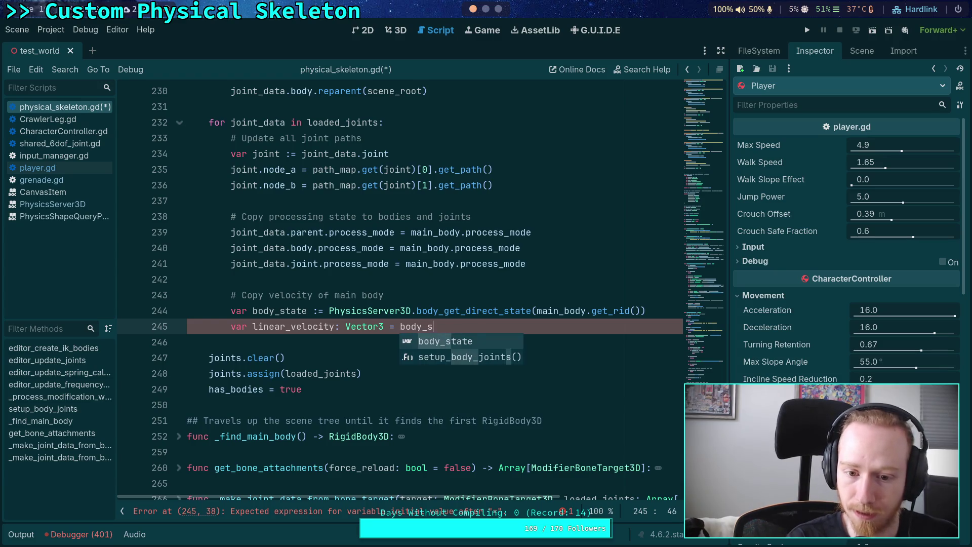
key("Return")
type(".")
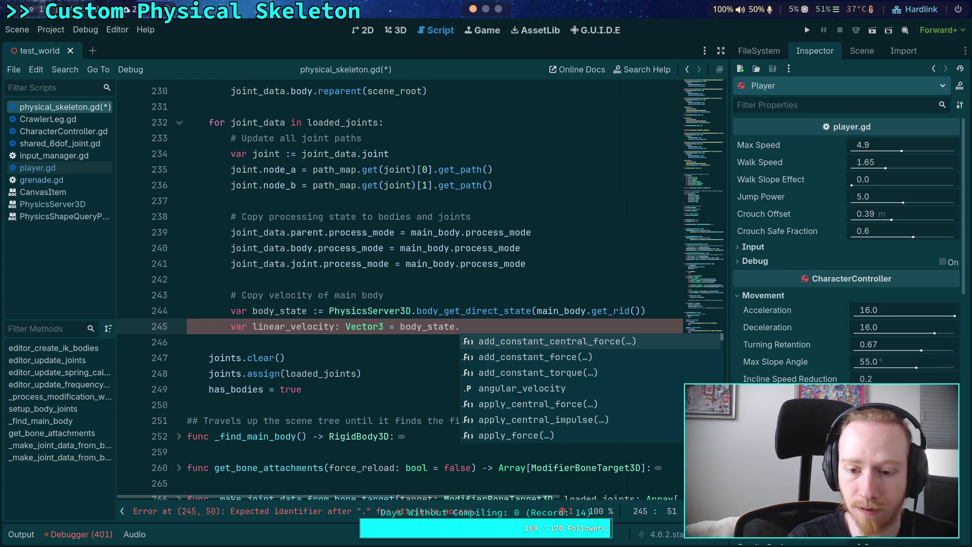
type("get_ve")
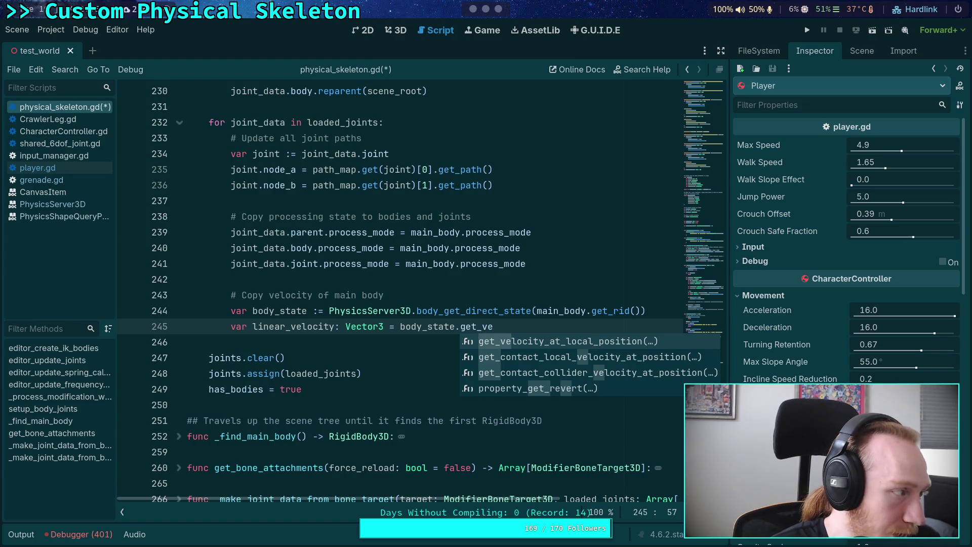
left_click(528, 324)
type("l")
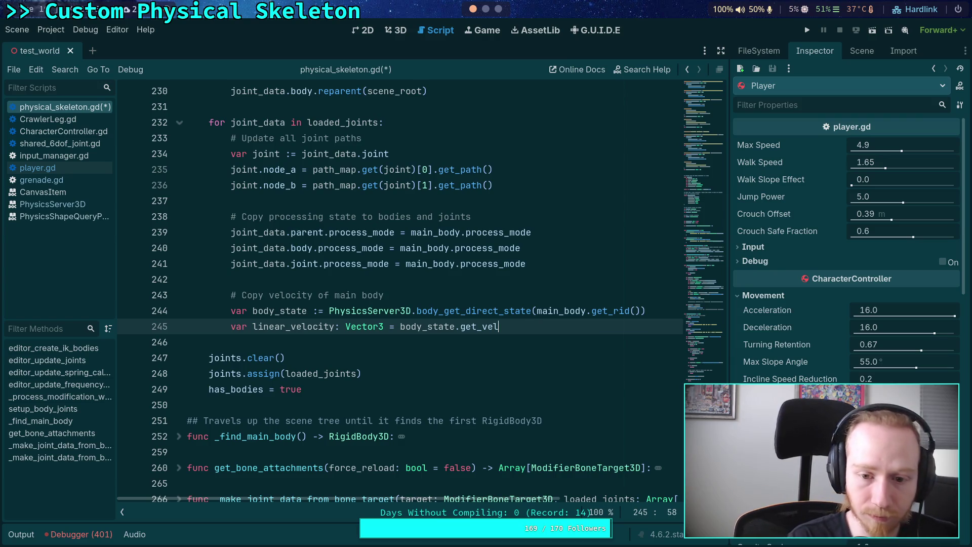
key("Return")
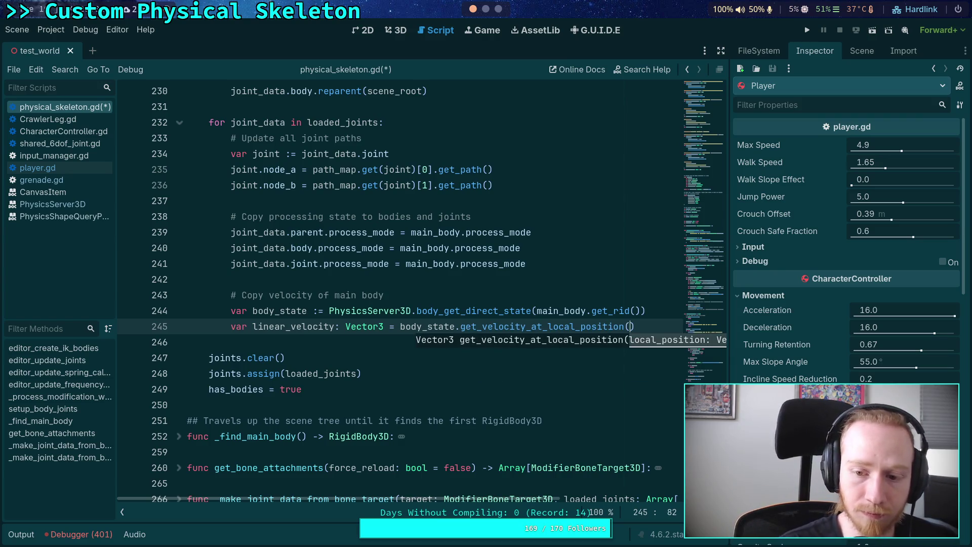
Insert a line above it beginning 'var local_position: Vector3 = j'.
left_click(670, 306)
key("Return")
type("var ")
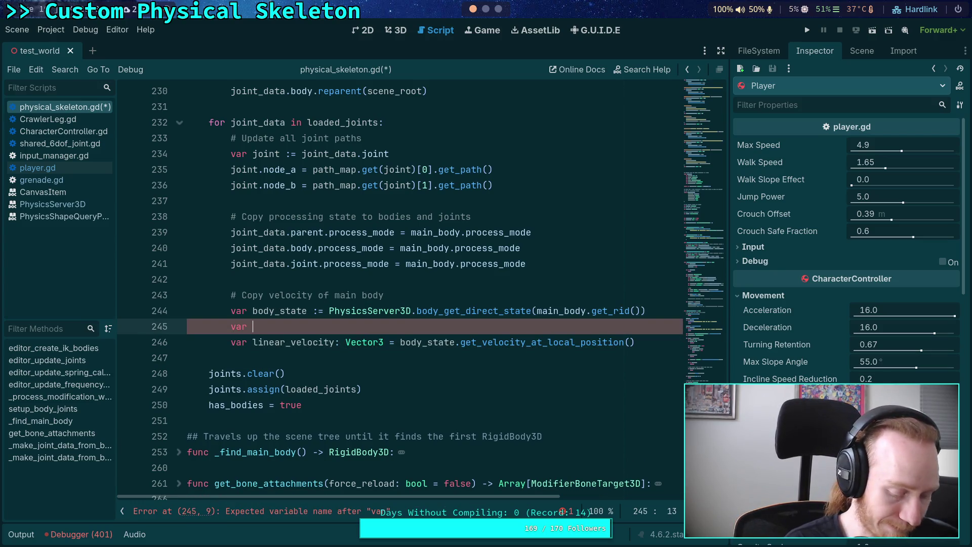
type("local_")
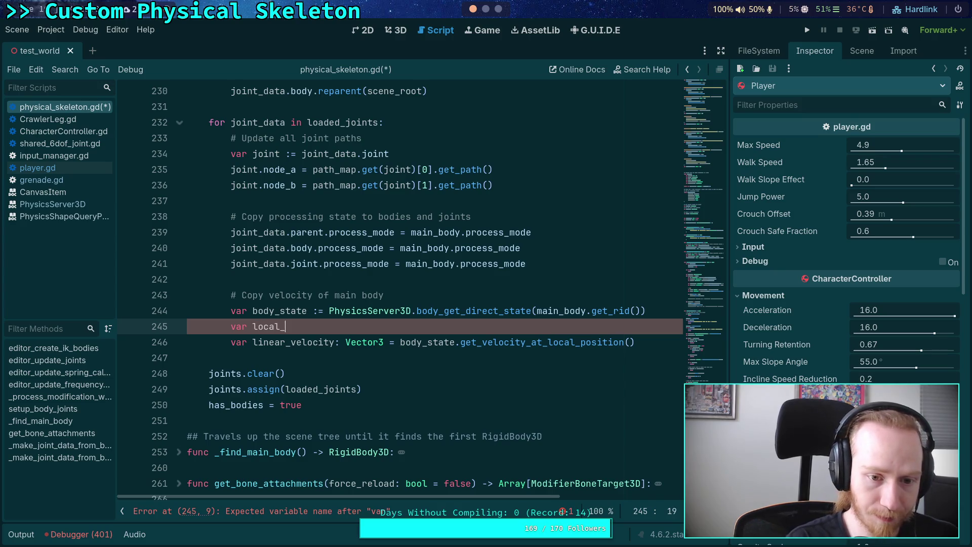
type("position")
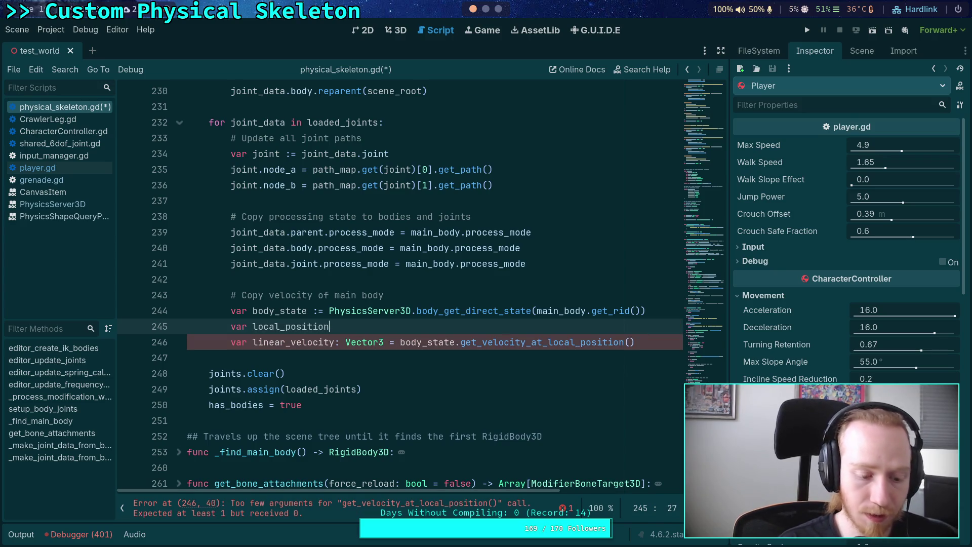
type(":")
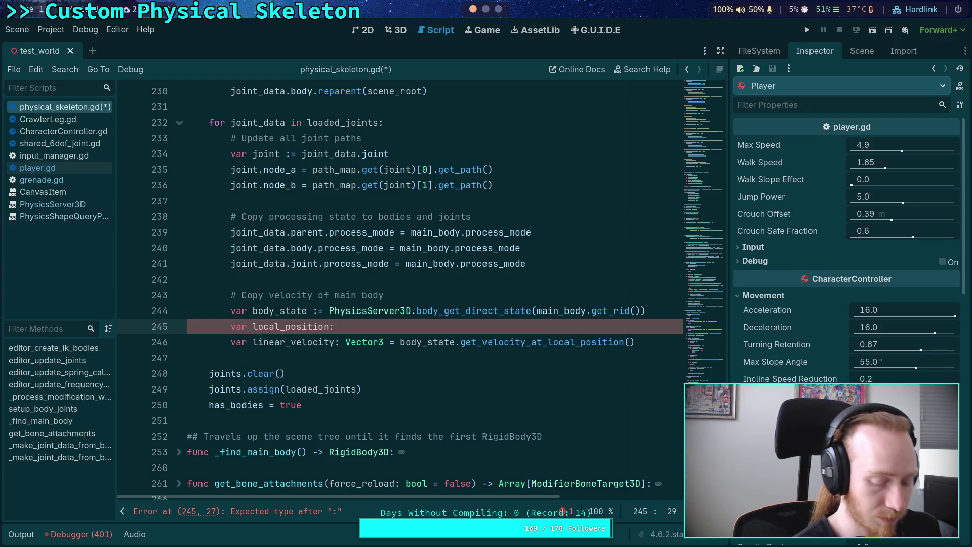
type("Vector3 = ")
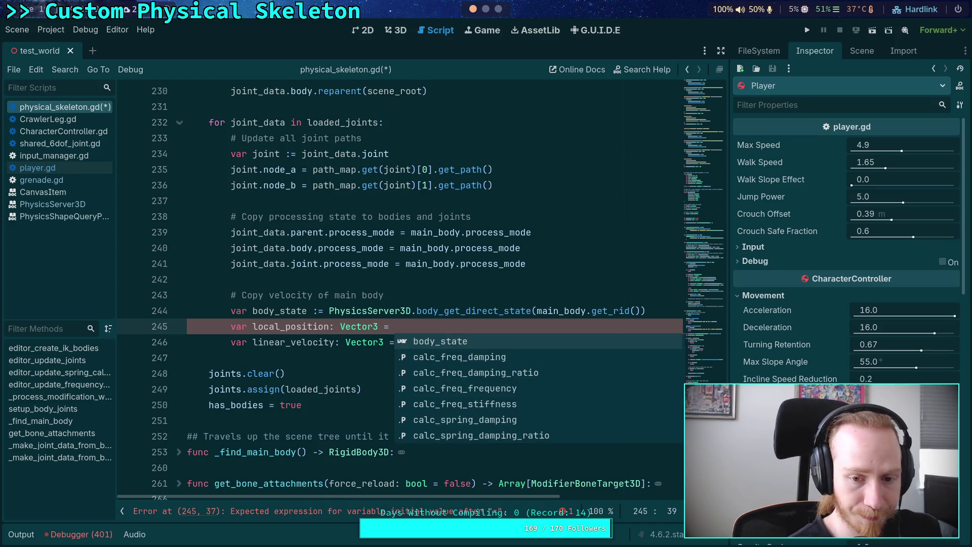
type("j")
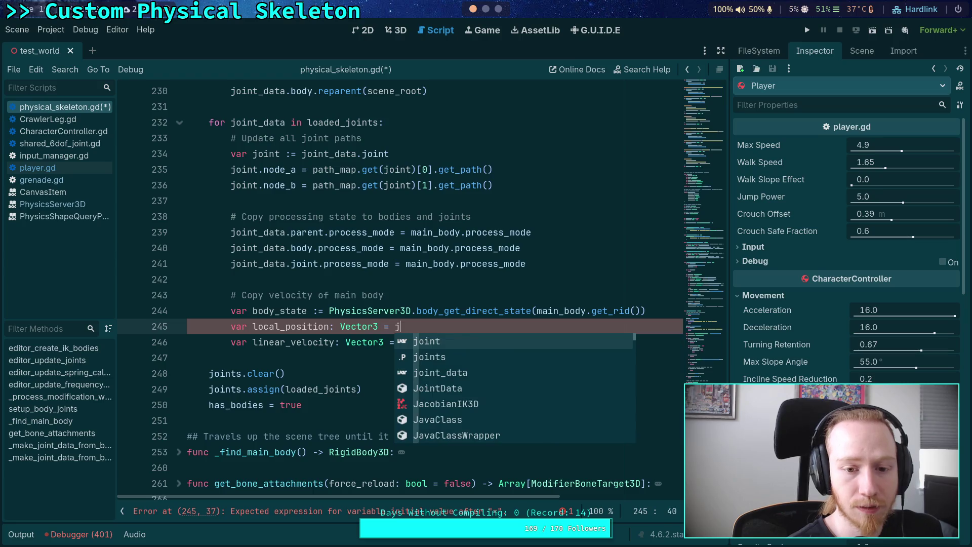
key("Escape")
key("Up")
Move the body_state lookup above the joints loop, unindented, and rename it main_body_state.
left_click(253, 309)
scroll(388, 360, "up", 2)
key("alt+Up")
key("alt+Up")
key("alt+Up")
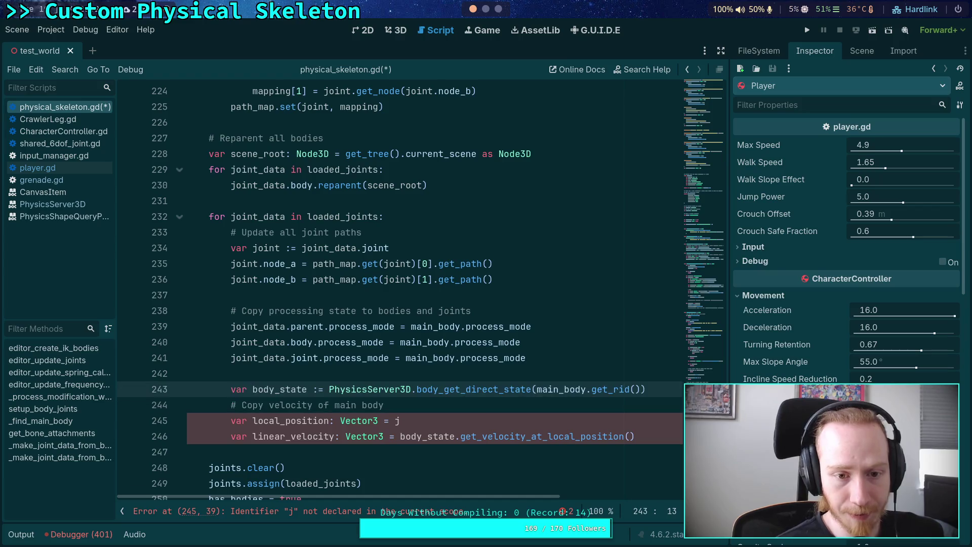
key("shift+Tab")
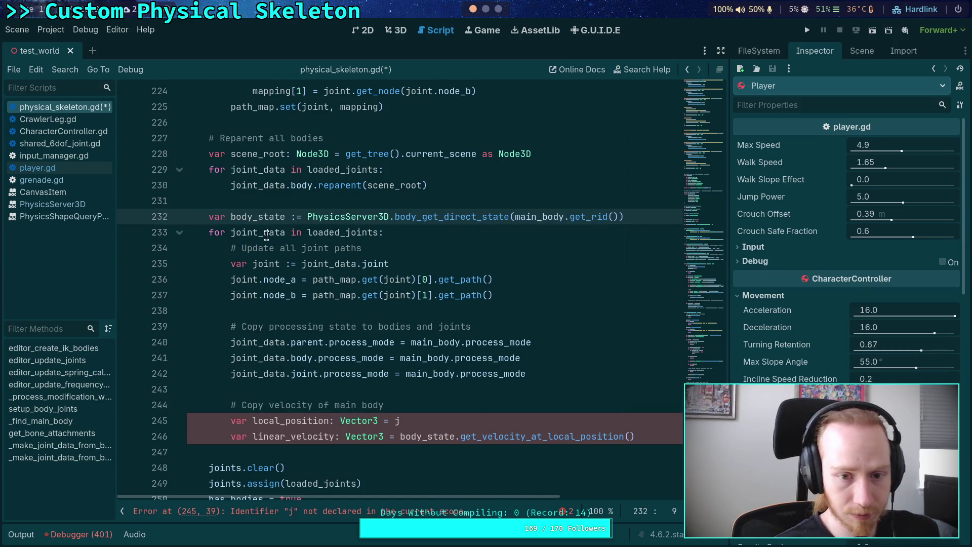
type("main_")
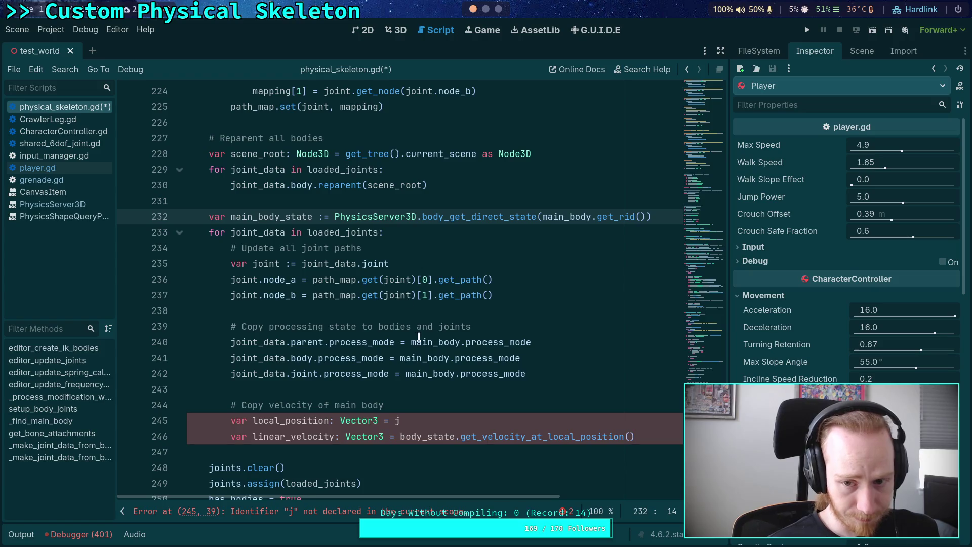
Start a new 'var body_state' line under the velocity comment inside the loop.
left_click(478, 405)
key("Return")
type("var")
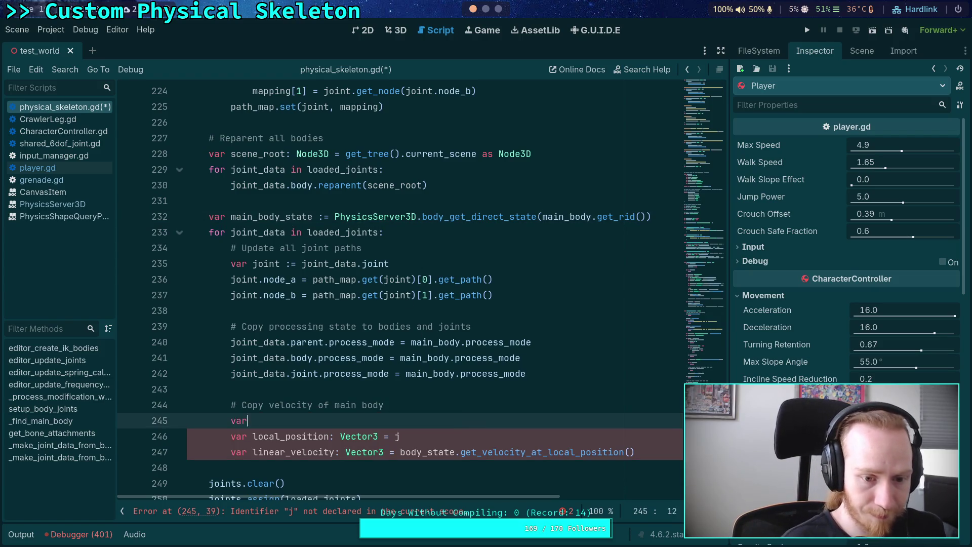
type(" body_state")
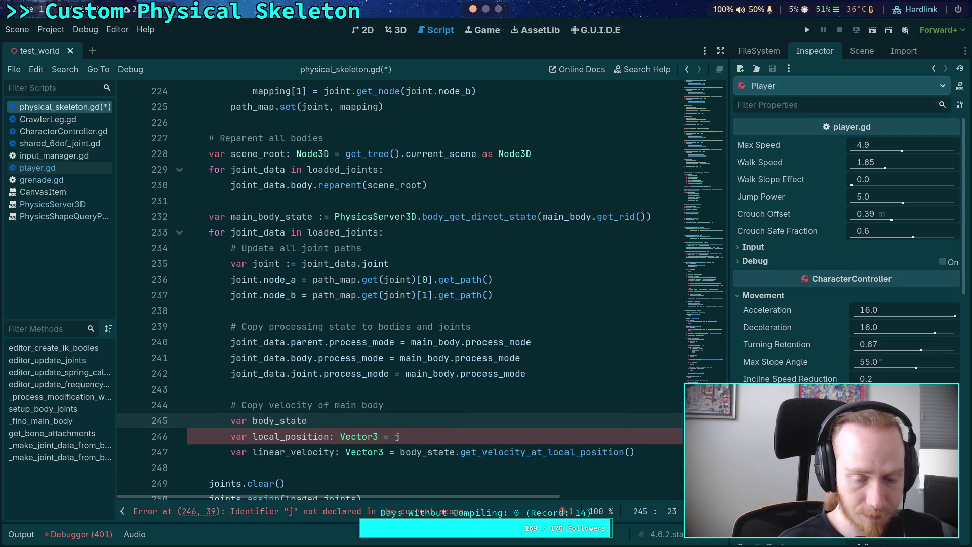
Rename the new variable to state and begin assigning it with 'state := PhysicsServer3D'.
key("BackSpace")
key("BackSpace")
key("BackSpace")
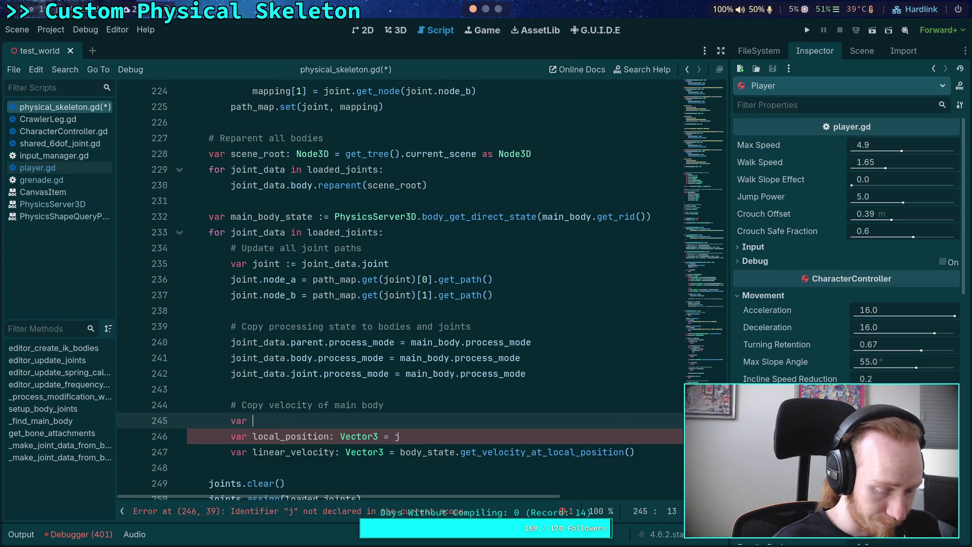
type("state:")
key("BackSpace")
type(":= Hp")
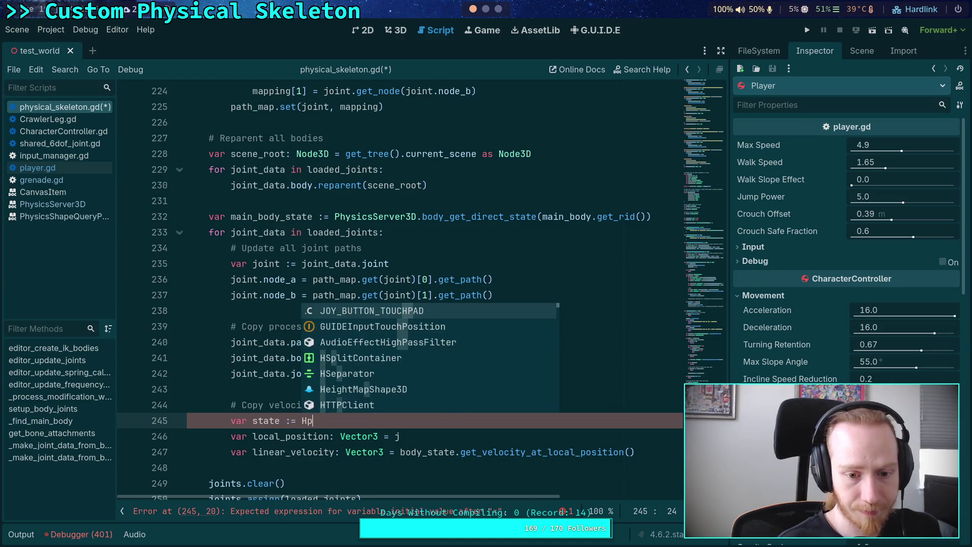
type("PhysicsSer")
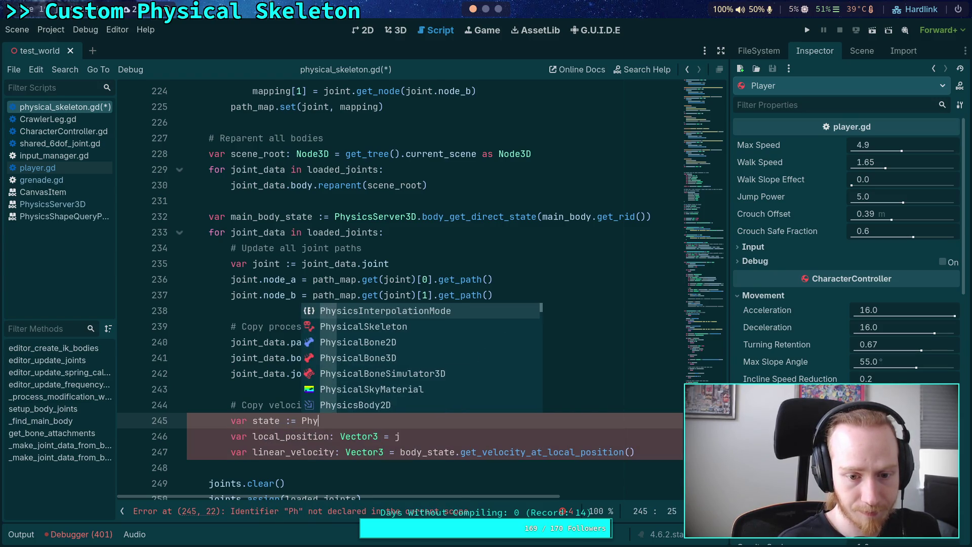
key("Down")
key("Down")
key("Down")
key("Return")
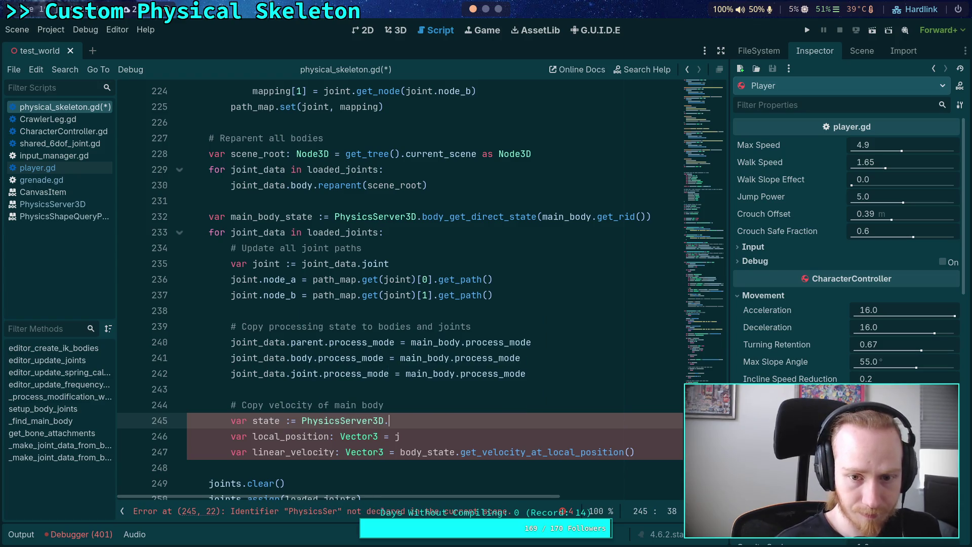
Complete the call as .body_get_direct_state(joint_data.body.get_rid()).
type(".body_get_d")
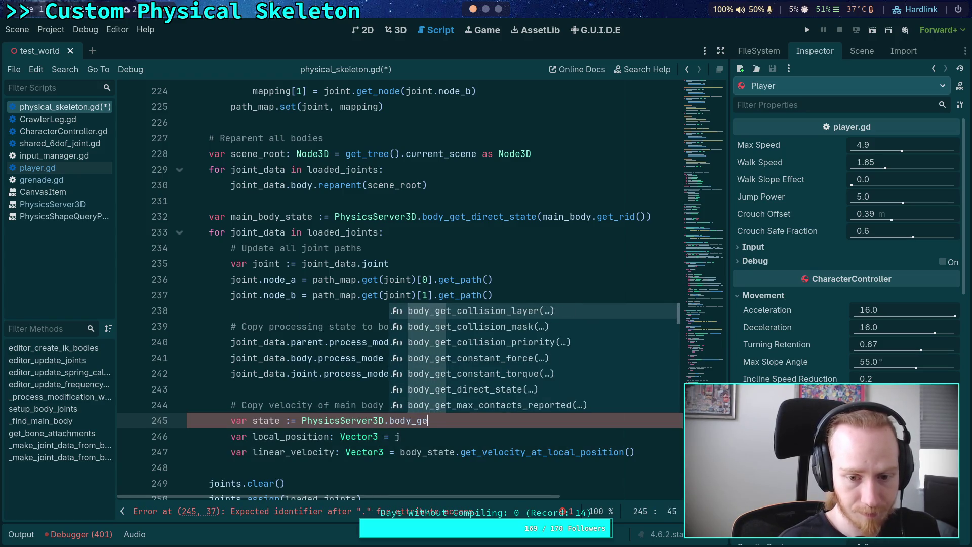
key("Return")
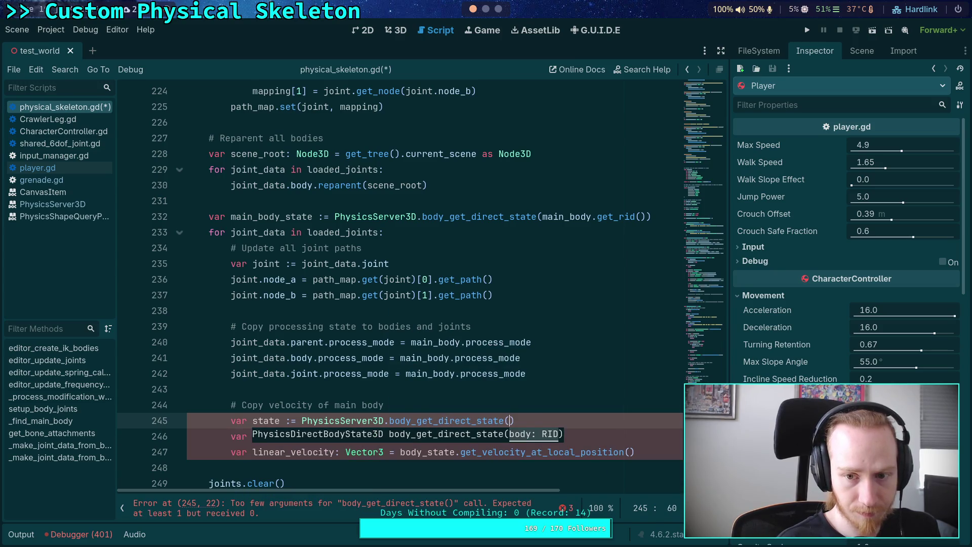
type("joint.bo")
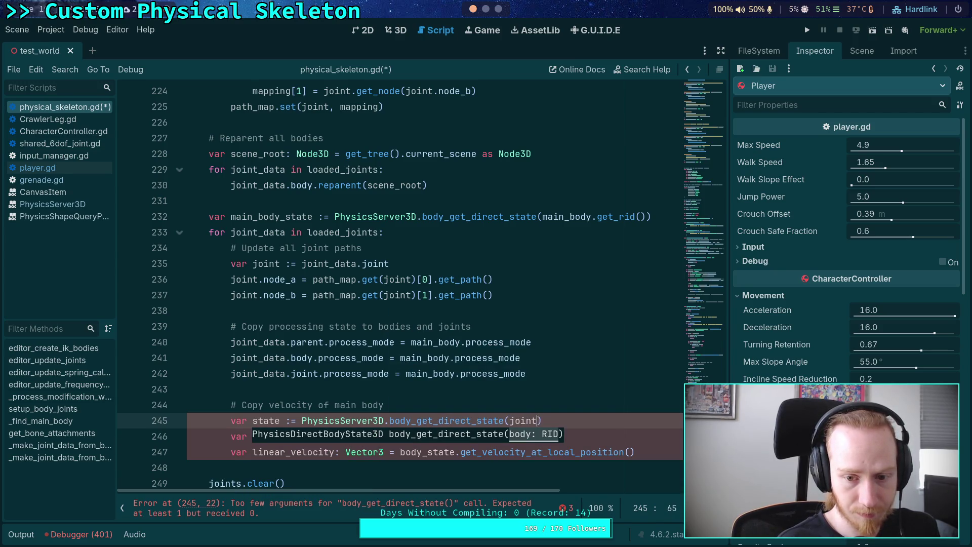
key("BackSpace")
key("BackSpace")
key("BackSpace")
type("_data.")
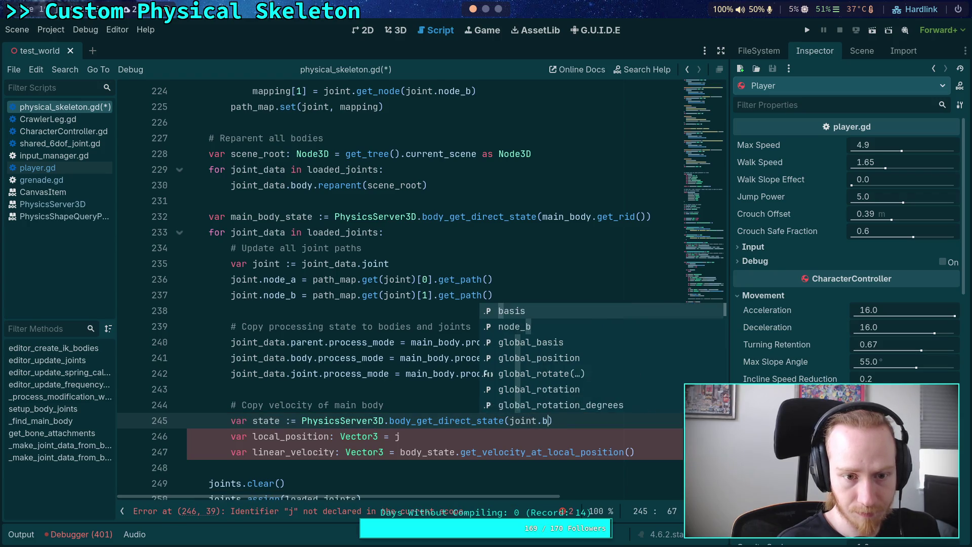
type("body")
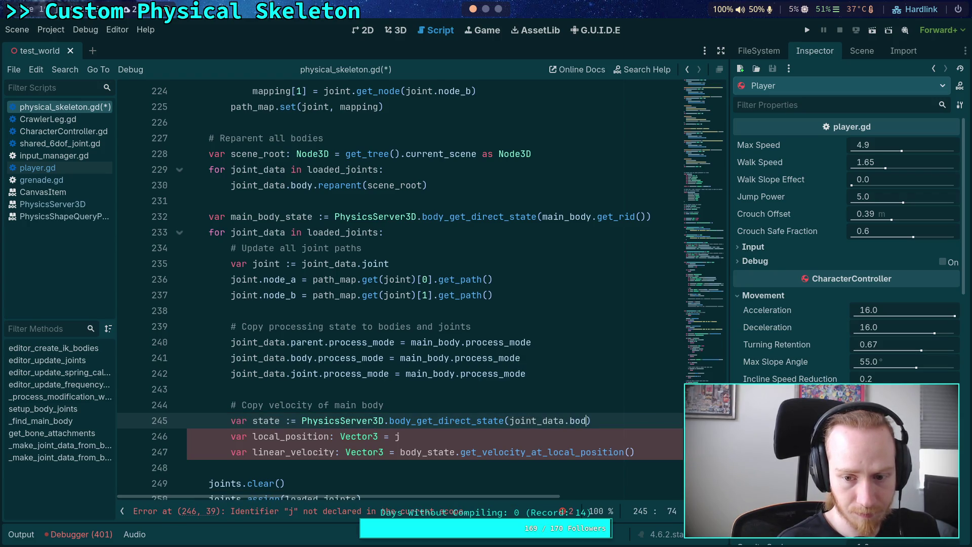
type(".ri")
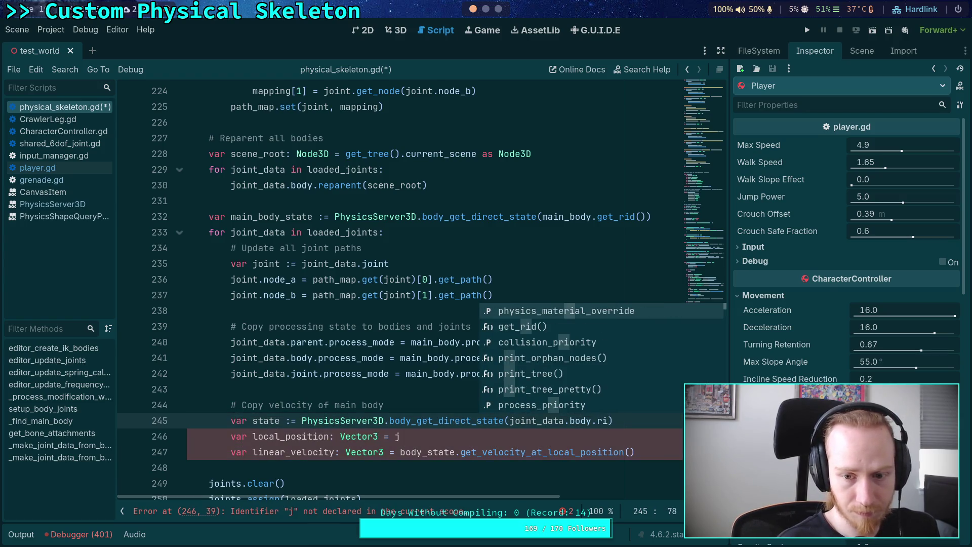
key("Down")
key("Return")
type(")")
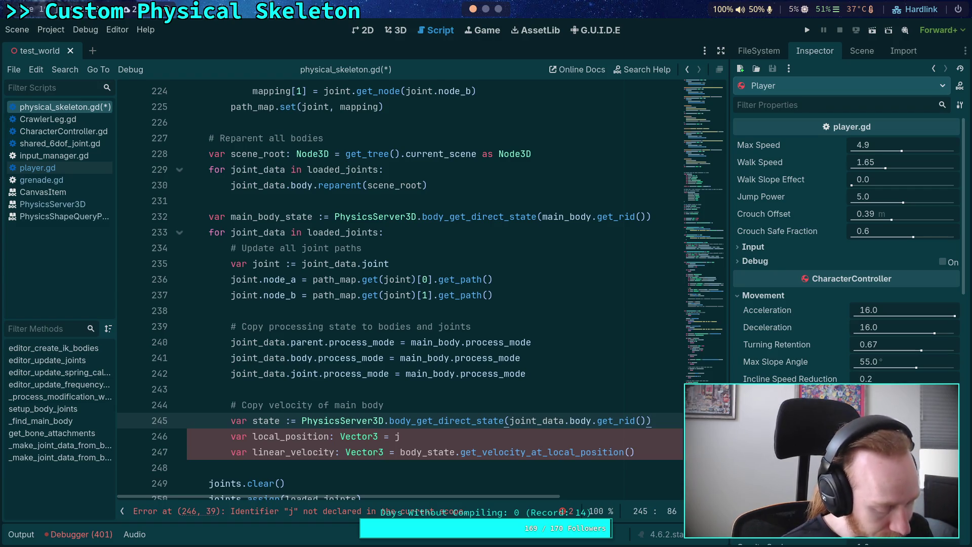
scroll(607, 449, "down", 1)
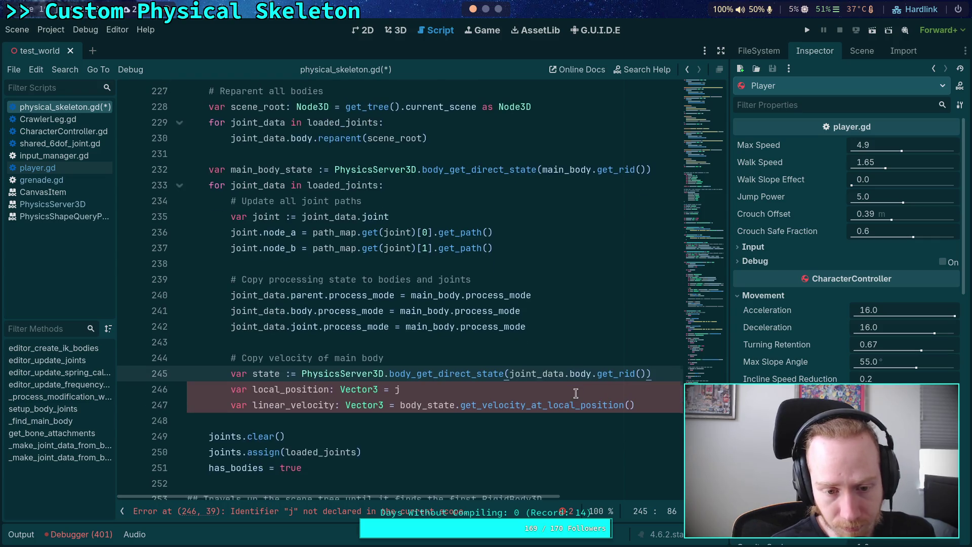
Set local_position to (state.transform.origin + state.center_of_mass) - main_body_state.transform.origin.
left_click(544, 391)
key("BackSpace")
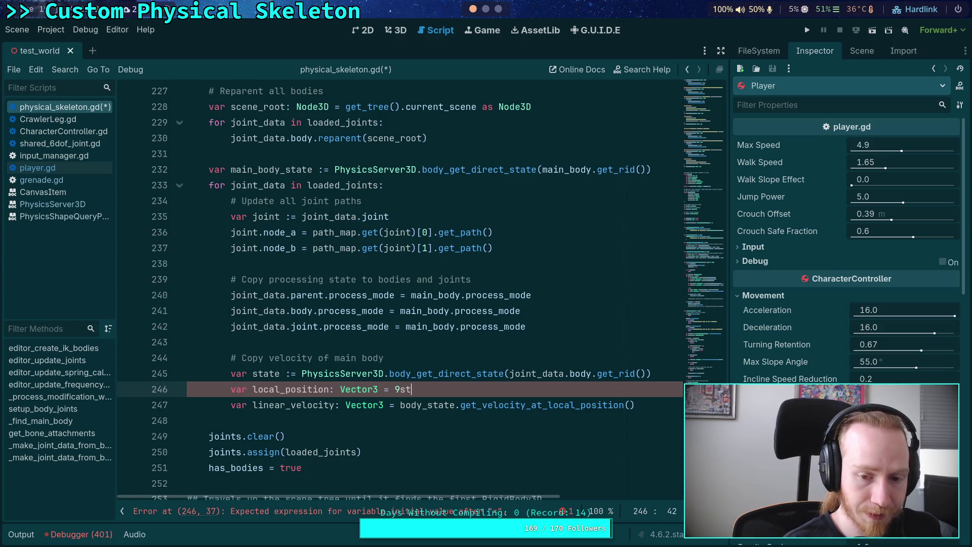
key("BackSpace")
key("BackSpace")
type("(state.tran")
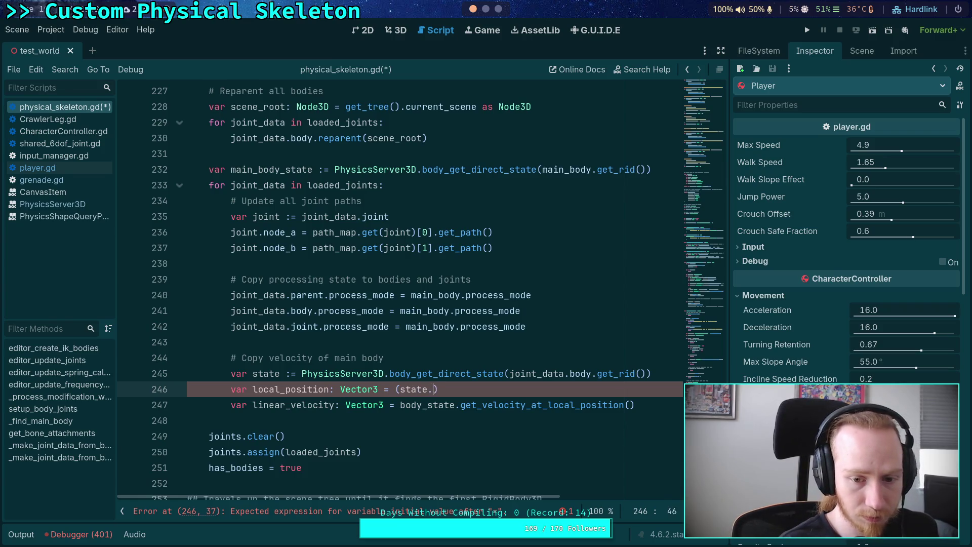
type("sform.origin + ")
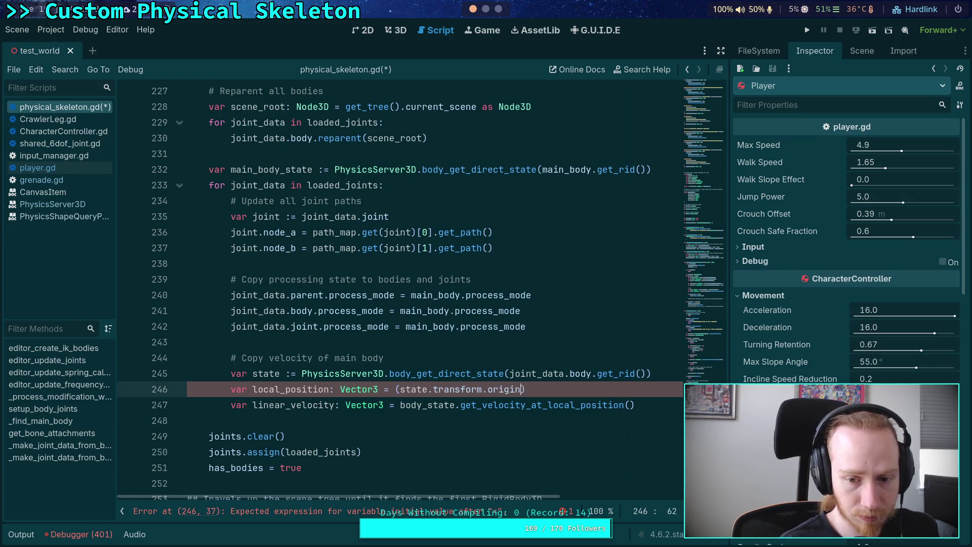
type("state.cent")
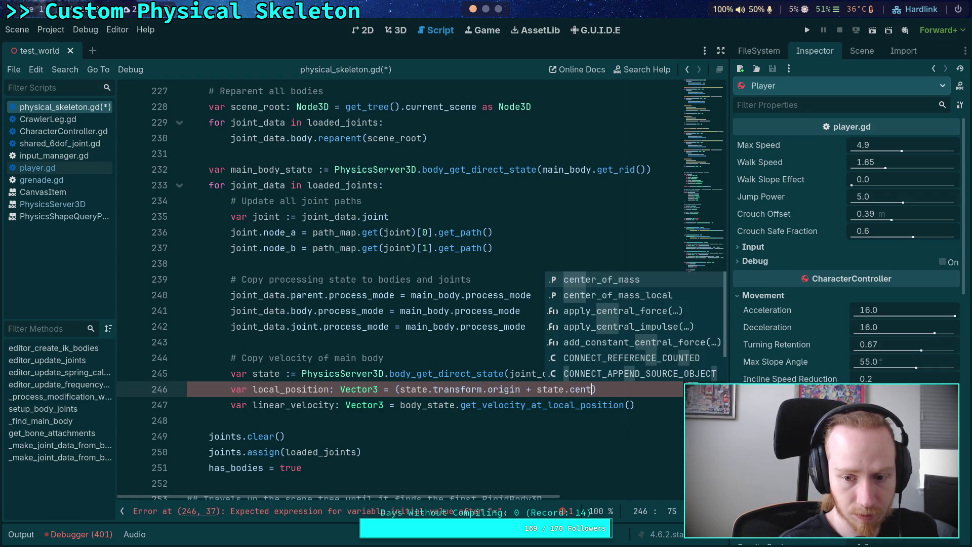
key("Return")
type("- ")
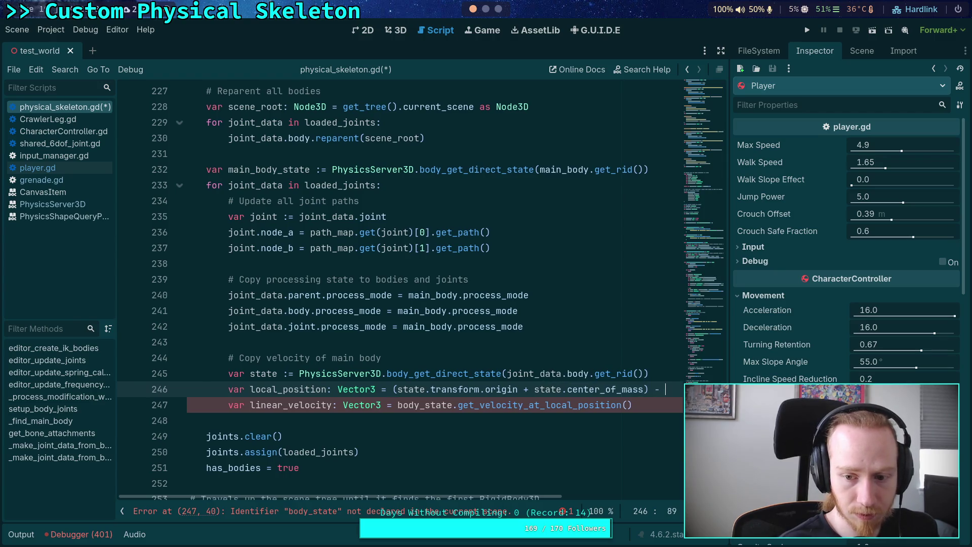
type("main_bo")
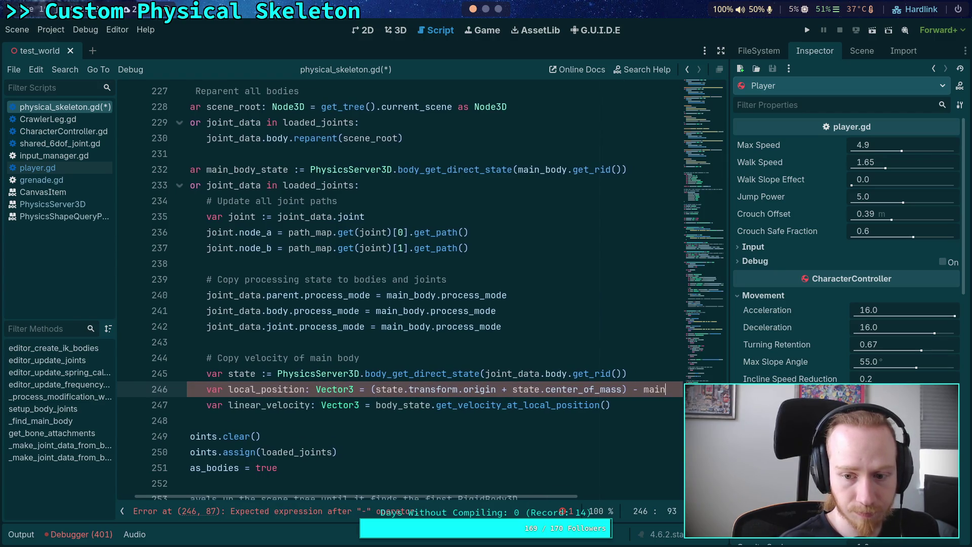
key("Down")
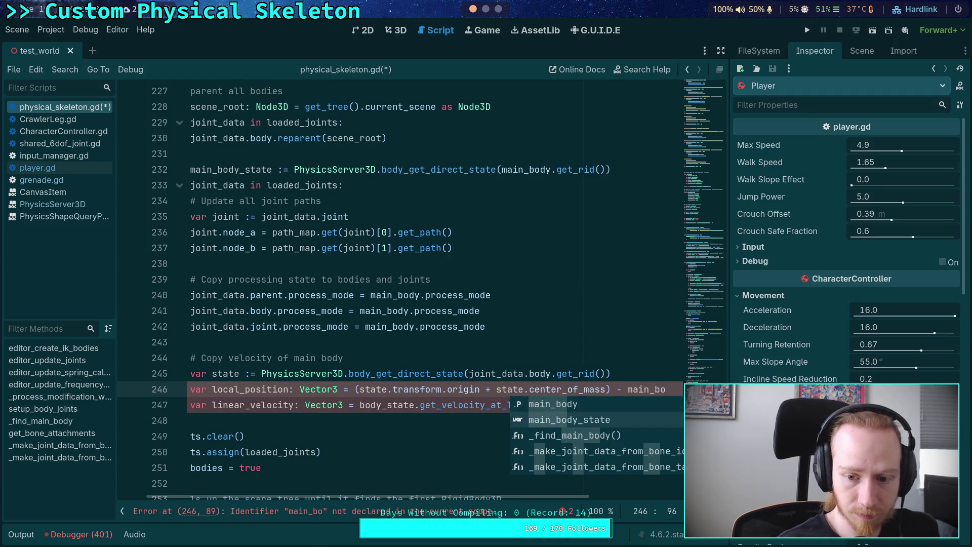
key("Return")
type(".")
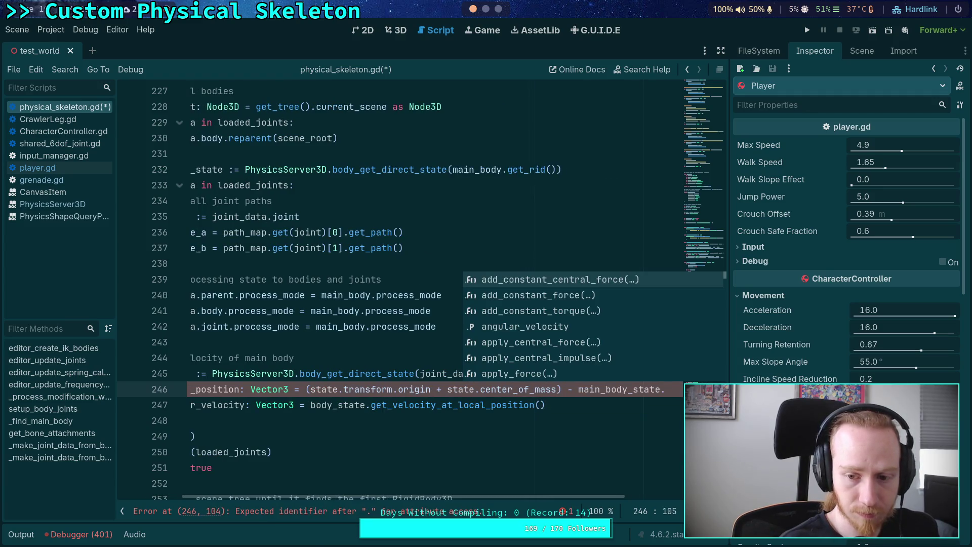
type("transform.origin")
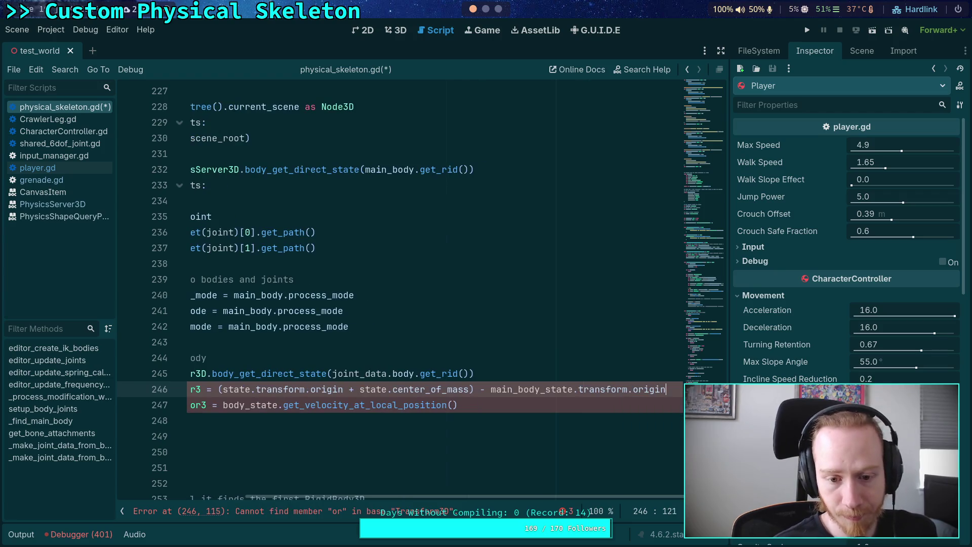
Pass local_position to get_velocity_at_local_position() on line 247 and hide the side panels.
key("Down")
scroll(507, 493, "left", 5)
key("Left")
type("local")
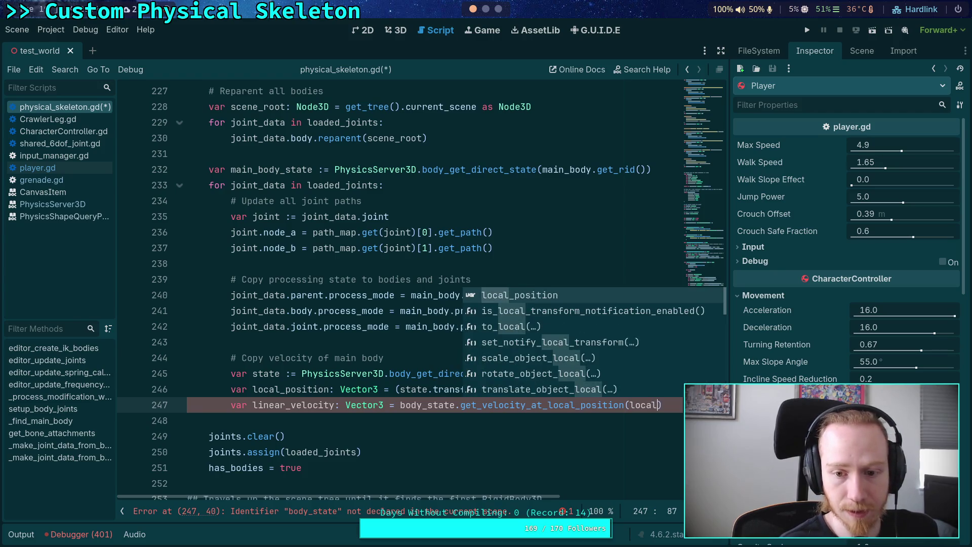
key("Return")
key("End")
key("ctrl+shift+F11")
key("ctrl+Left")
key("ctrl+Left")
key("ctrl+Left")
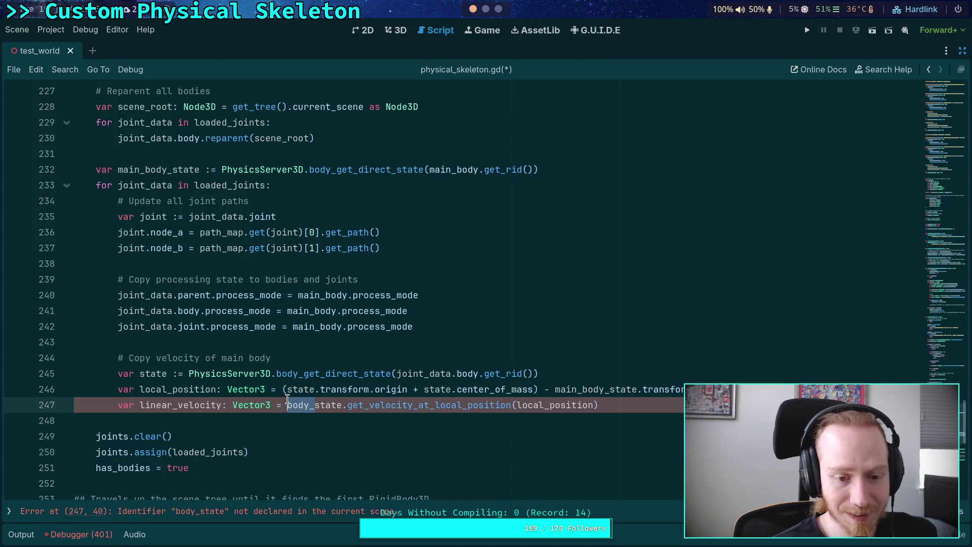
Read linear velocity from state instead of body_state, then add 'var angular_velocity: Vector3 =' below.
key("Delete")
key("Delete")
key("Delete")
left_click(661, 404)
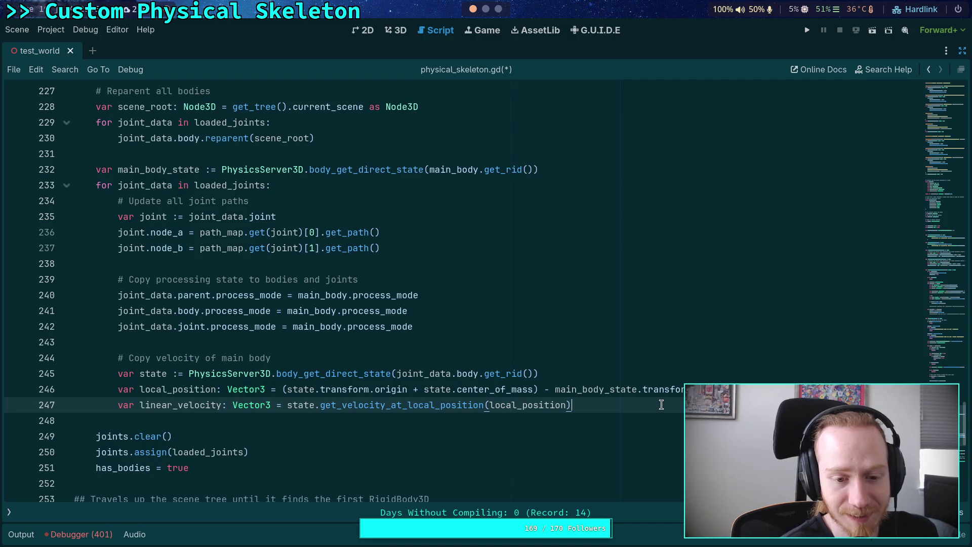
key("Return")
type("var angular_")
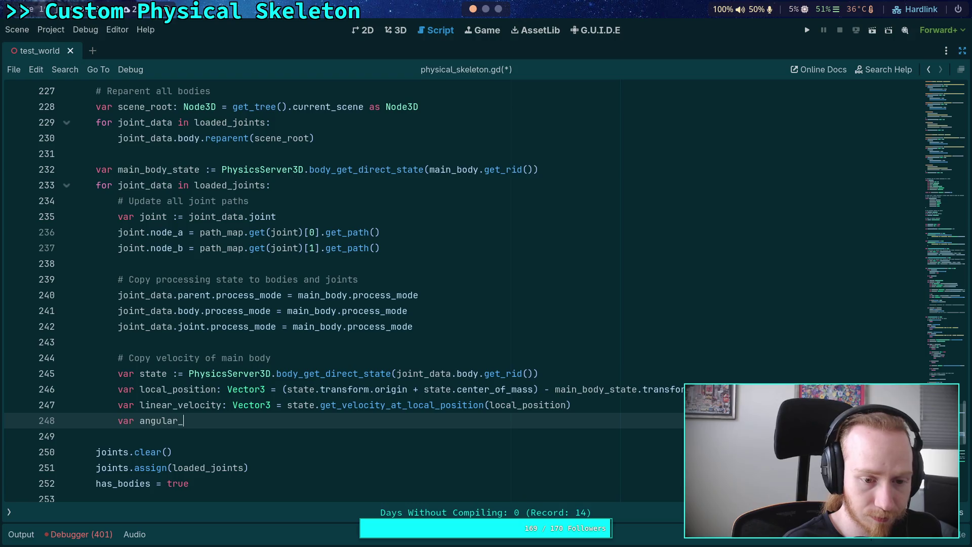
type("velocity: Vector3 =")
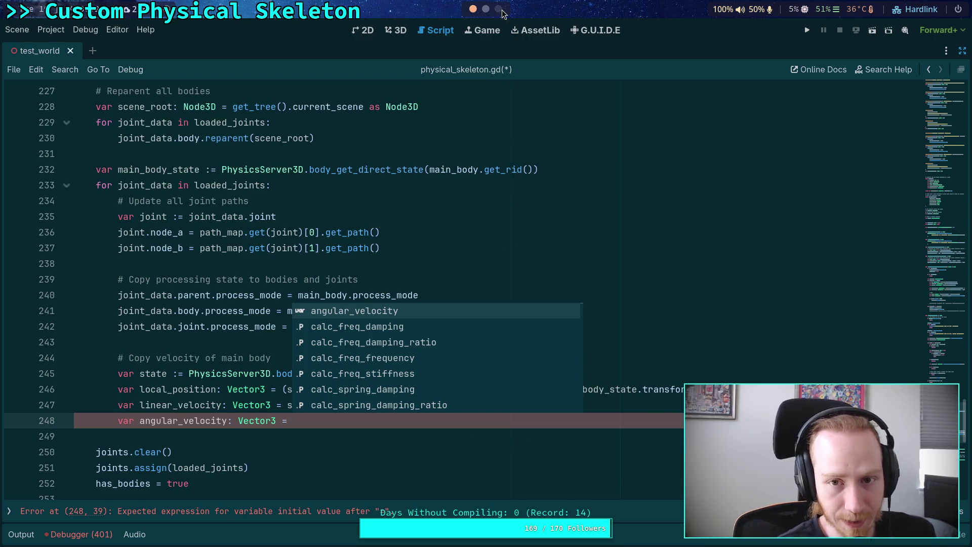
left_click(487, 11)
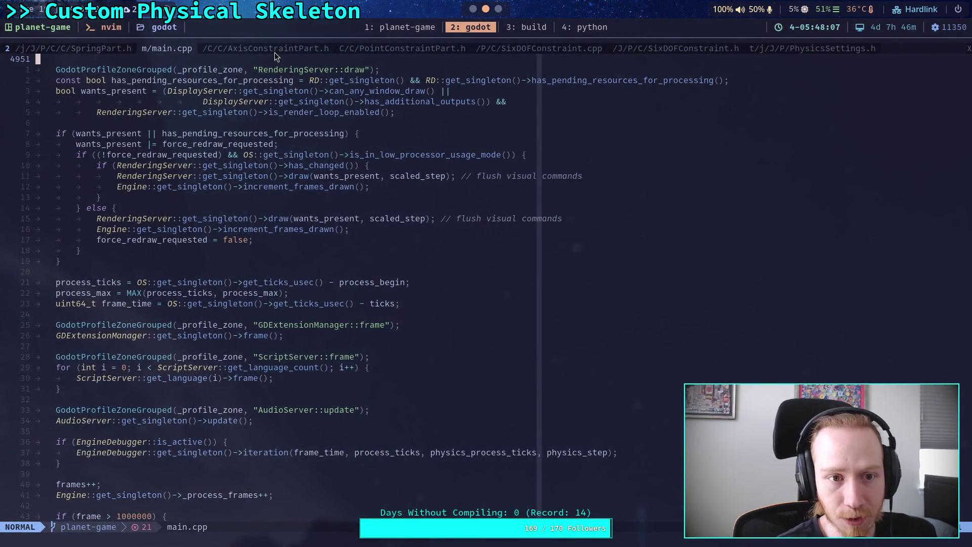
Review PointConstraintPart.h in Neovim, checking where mInvI1_R1X is used in CalculateConstraintProperties.
left_click(387, 49)
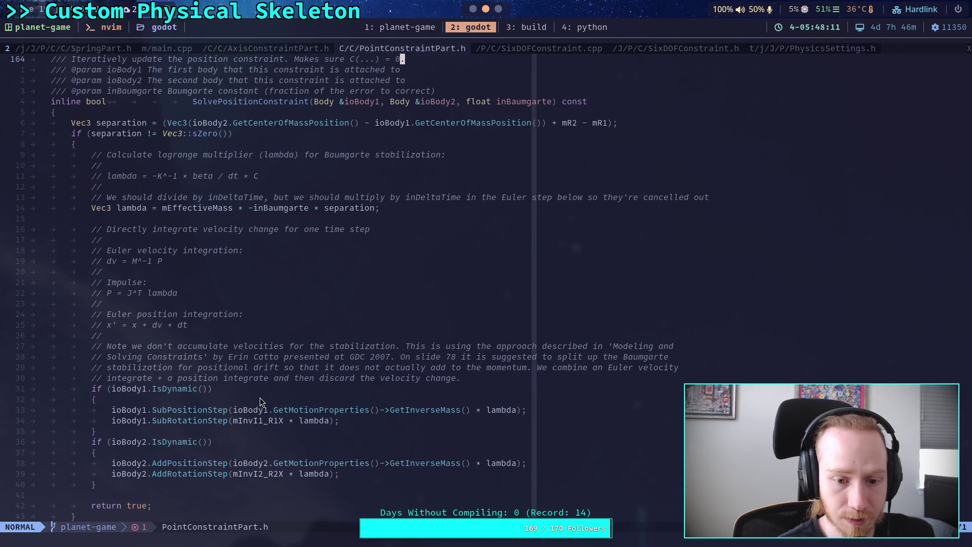
left_click_drag(234, 421, 282, 420)
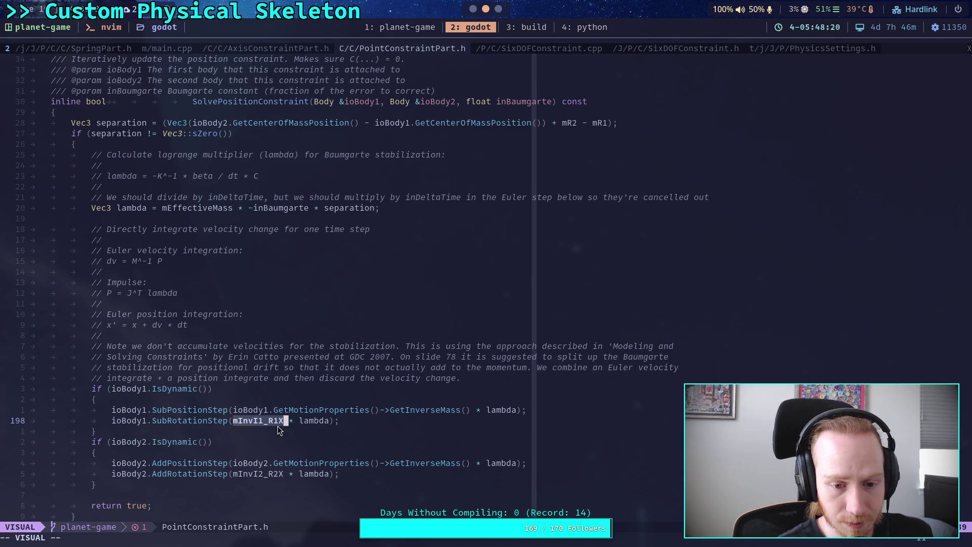
left_click(275, 388)
scroll(276, 388, "up", 1)
scroll(272, 393, "down", 1)
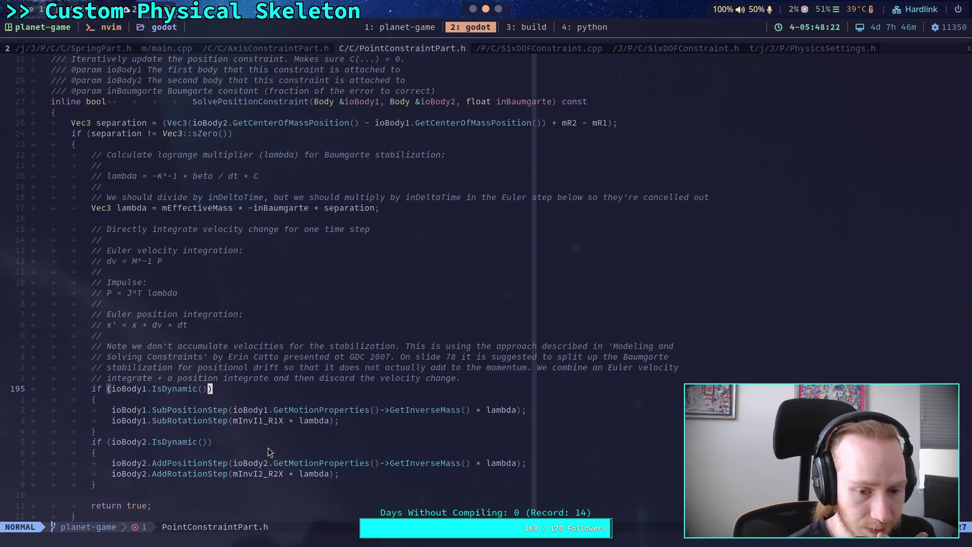
mouse_move(230, 420)
left_mouse_down()
mouse_move(260, 421)
mouse_move(233, 420)
left_mouse_up()
scroll(245, 394, "up", 2)
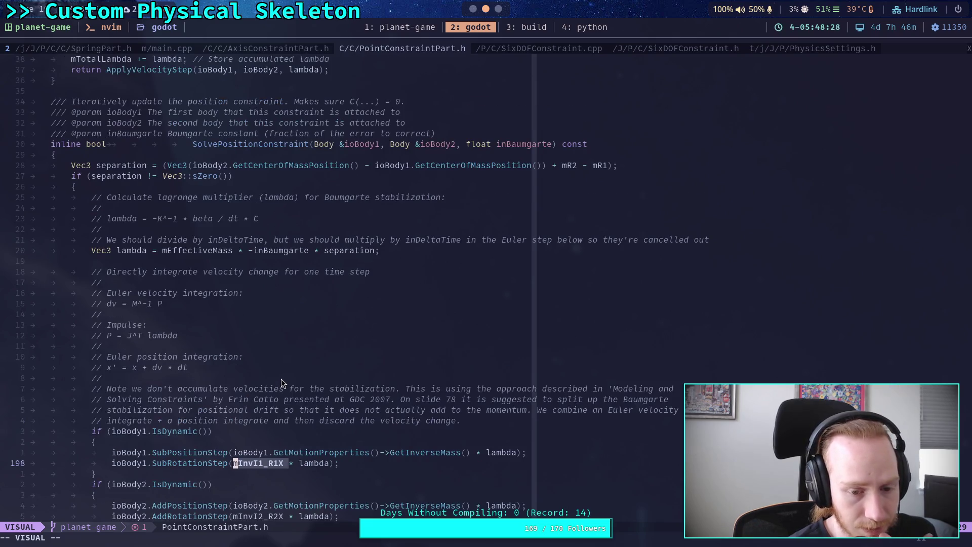
key("Escape")
scroll(281, 379, "up", 10)
scroll(282, 380, "up", 18)
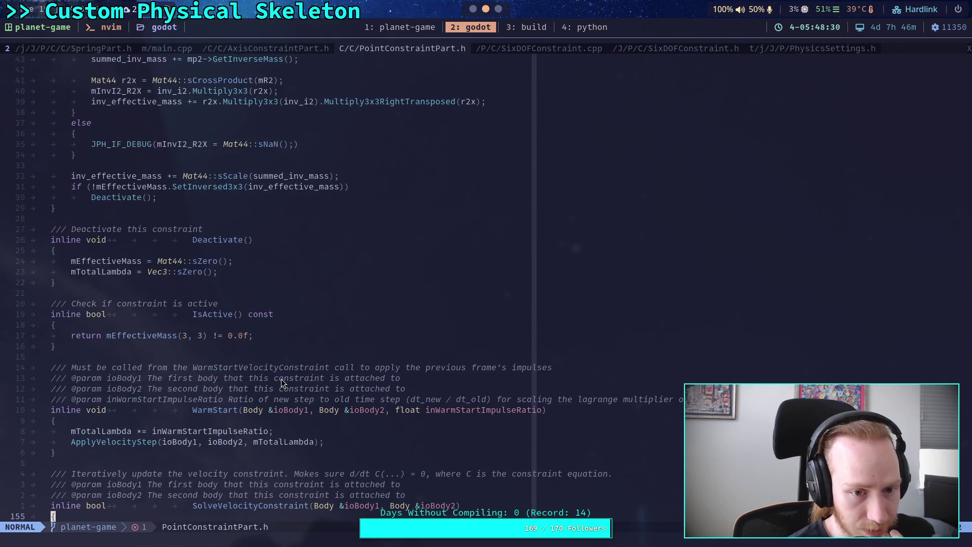
scroll(278, 375, "down", 1)
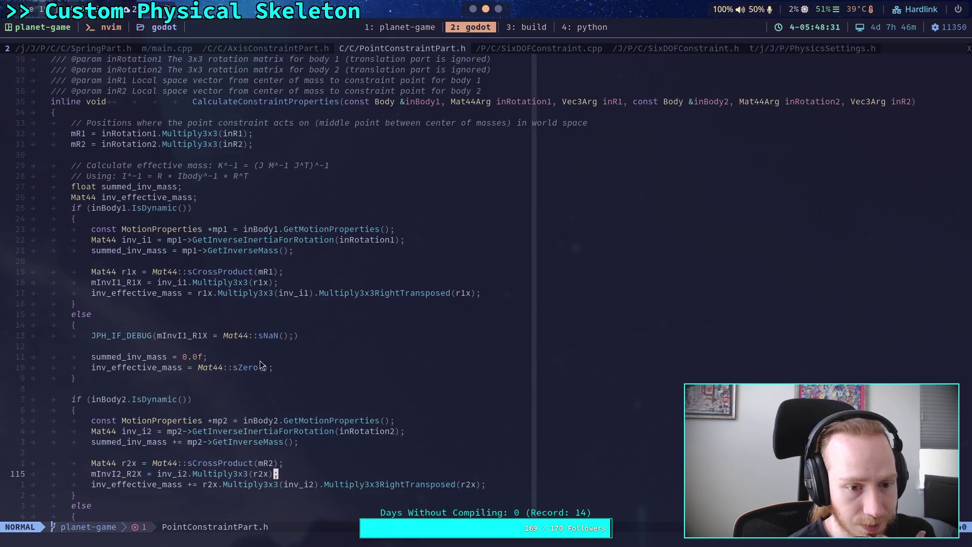
scroll(144, 309, "up", 1)
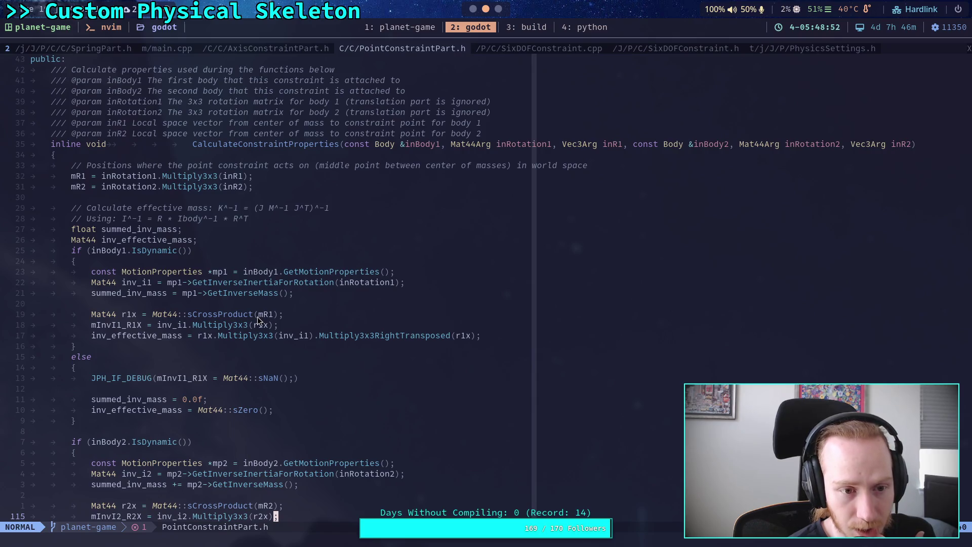
scroll(258, 320, "up", 2)
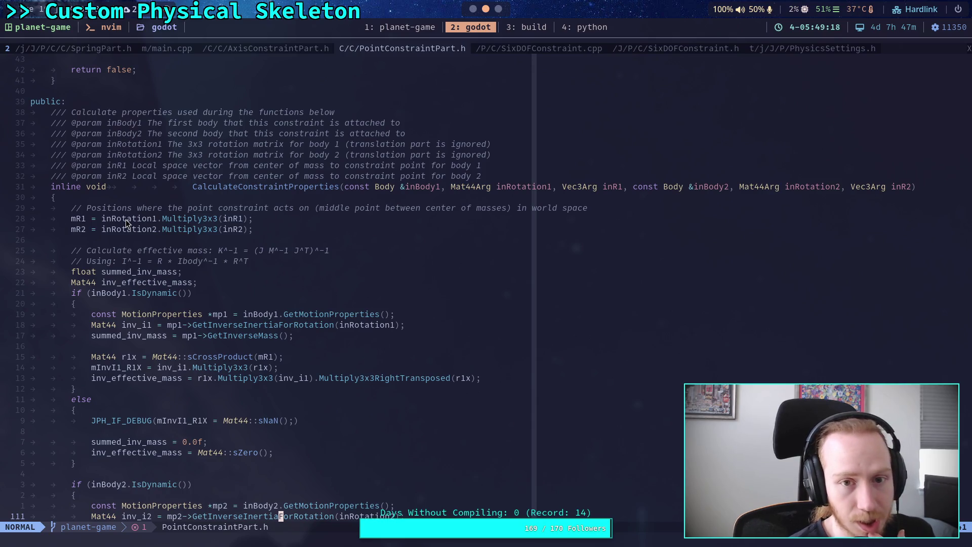
Switch to AxisConstraintPart.h and scroll up to TemplatedCalculateInverseEffectiveMass.
left_click(272, 44)
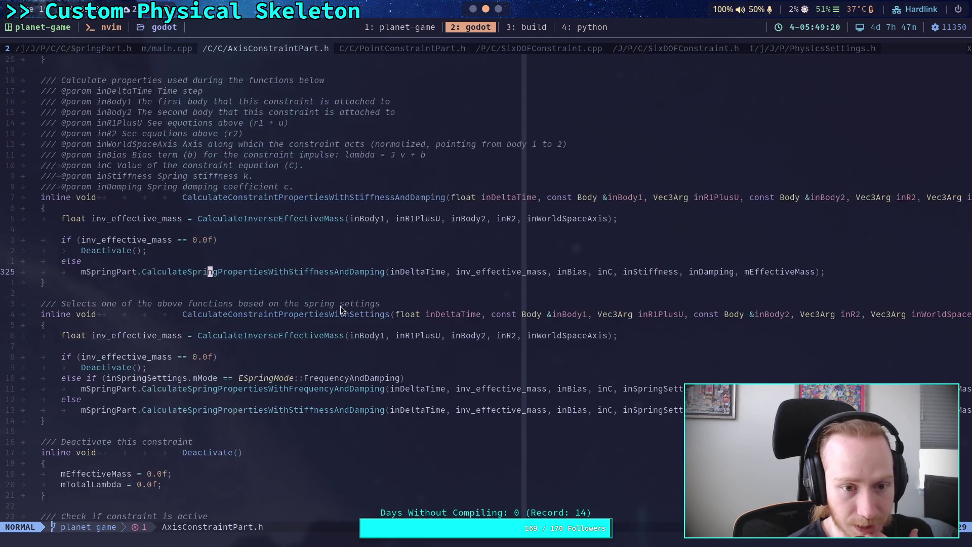
scroll(340, 305, "up", 20)
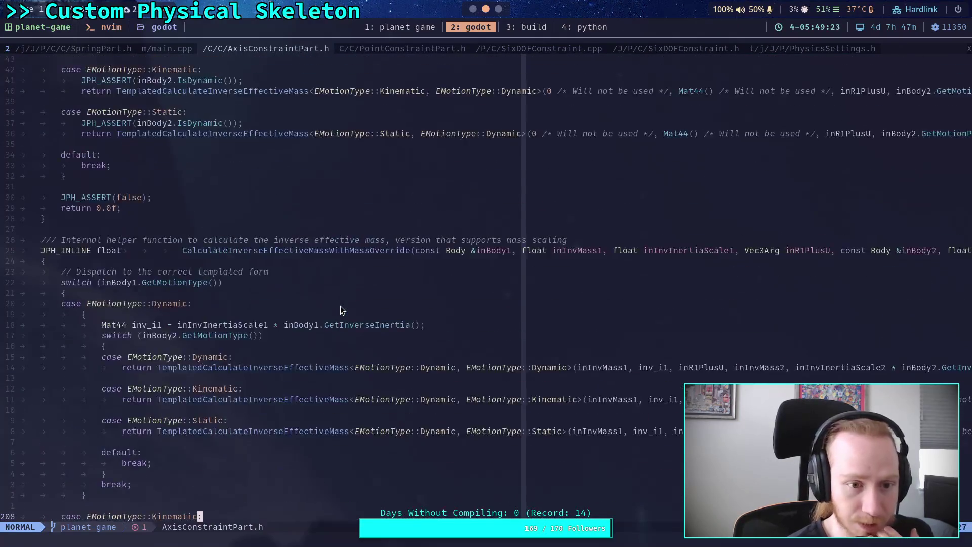
scroll(340, 306, "up", 20)
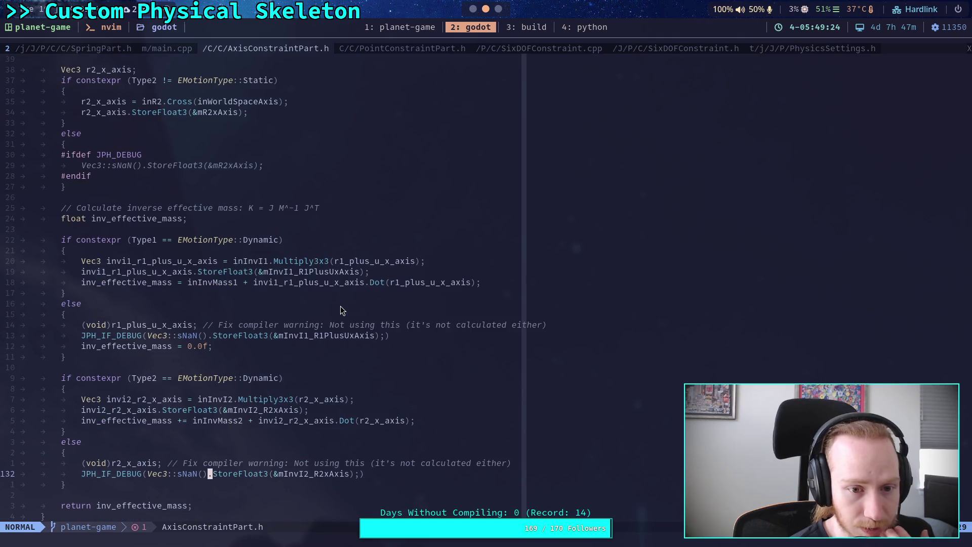
scroll(341, 306, "up", 7)
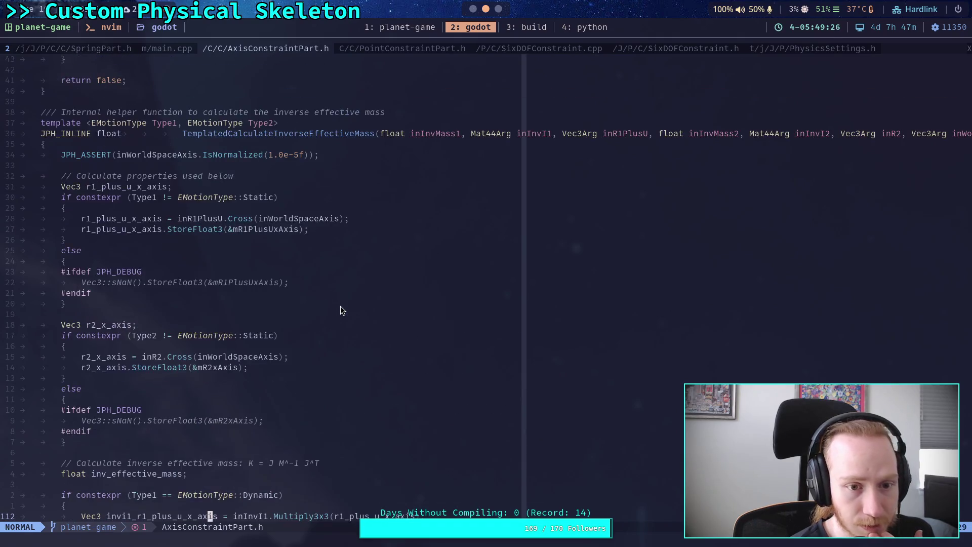
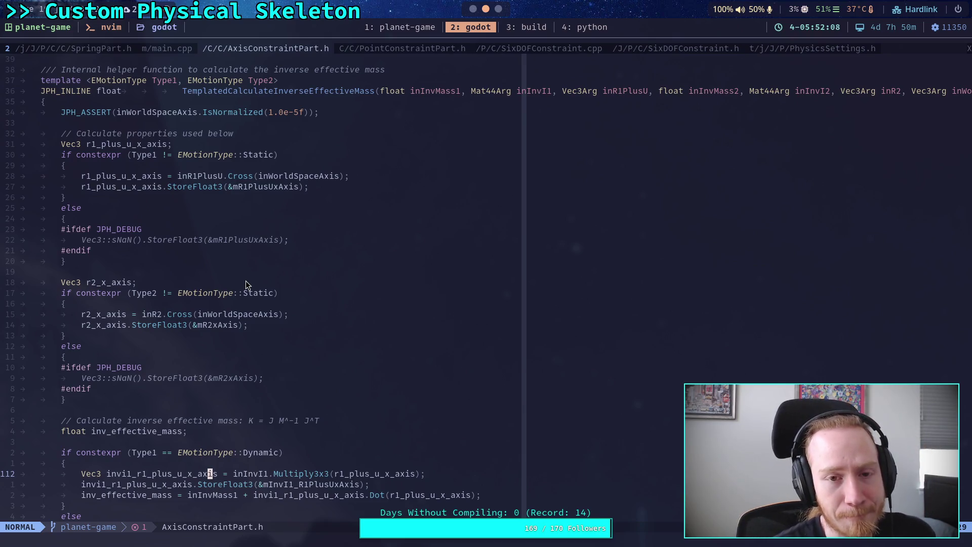
Switch to PointConstraintPart.h and scroll to the CalculateConstraintProperties effective-mass code.
left_click(394, 50)
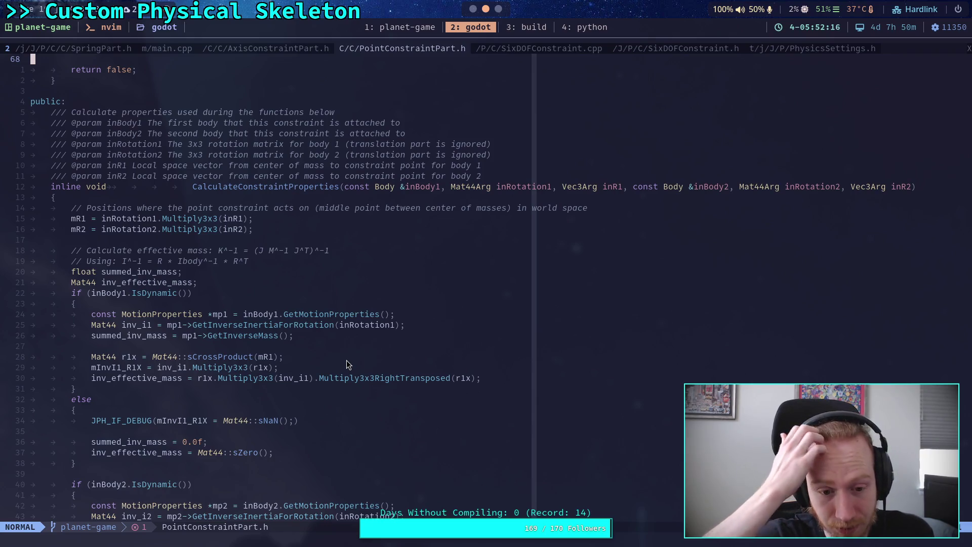
scroll(347, 359, "down", 1)
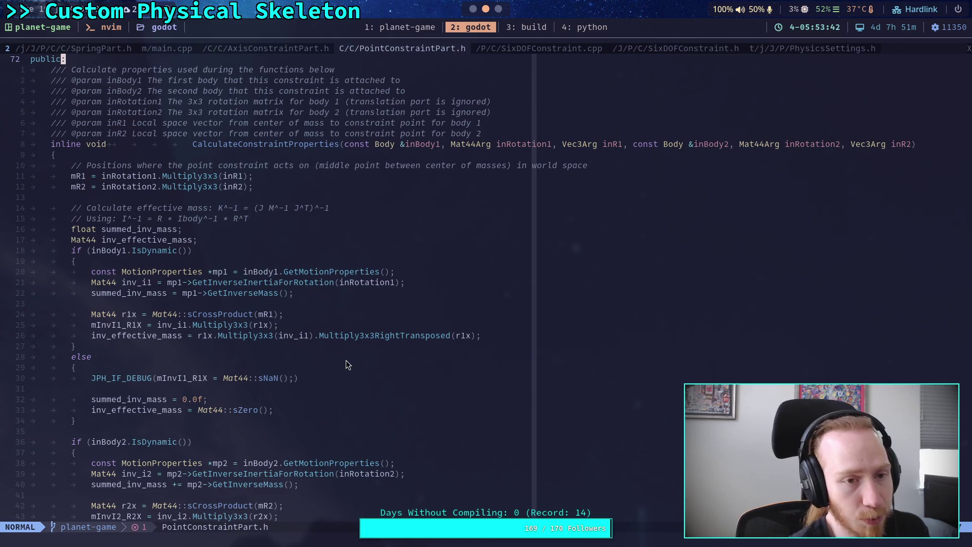
key("alt+Tab")
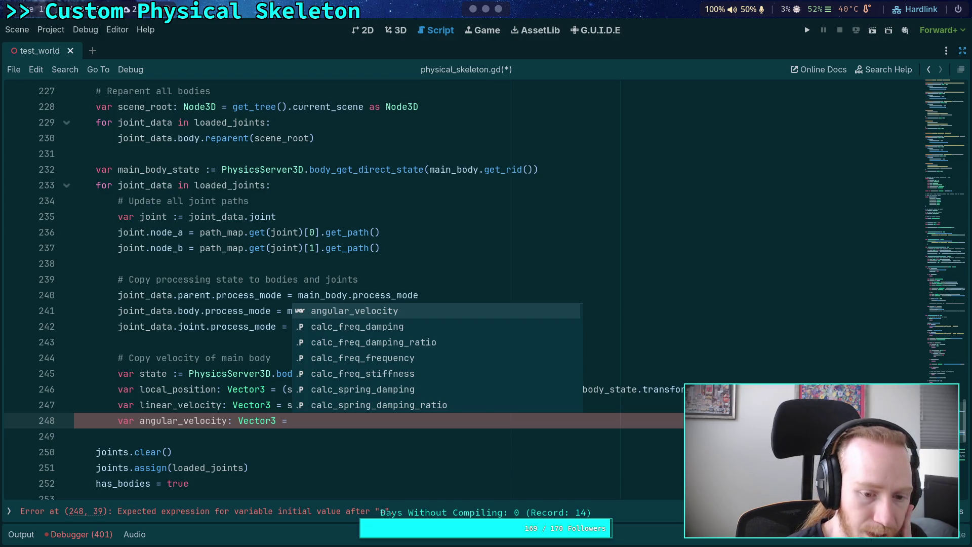
Complete line 248 as main_body_state.angular_velocity via autocomplete, replacing the mistyped 'stata'.
key("Escape")
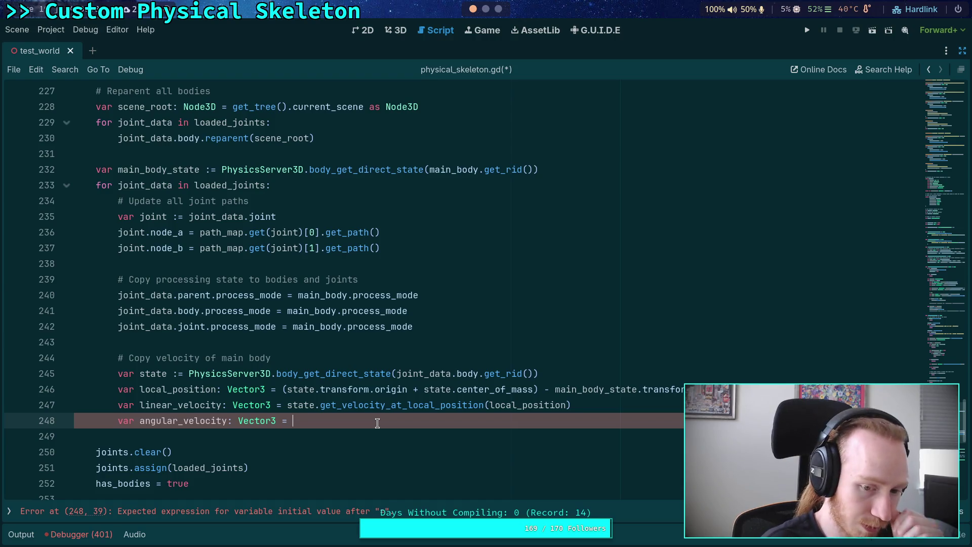
type("statae")
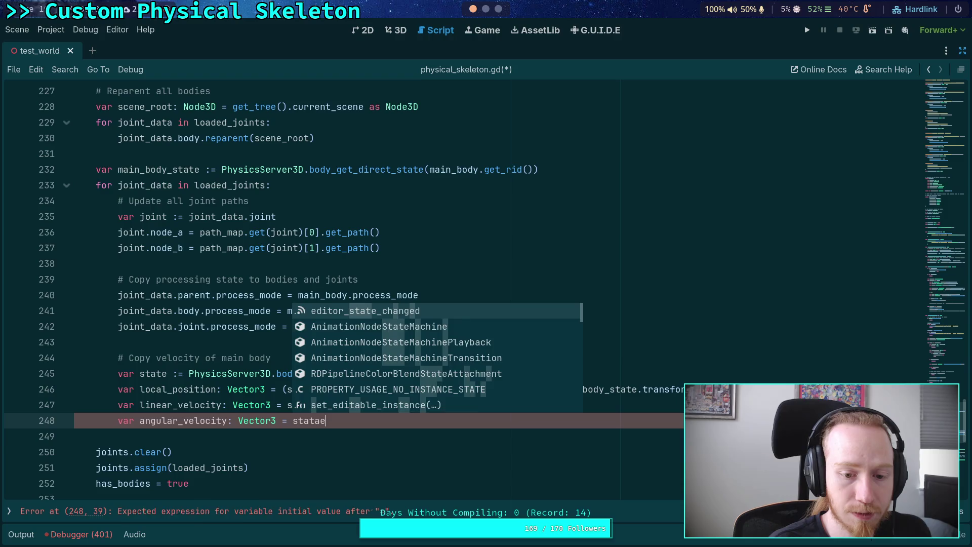
key("BackSpace")
key("BackSpace")
key("BackSpace")
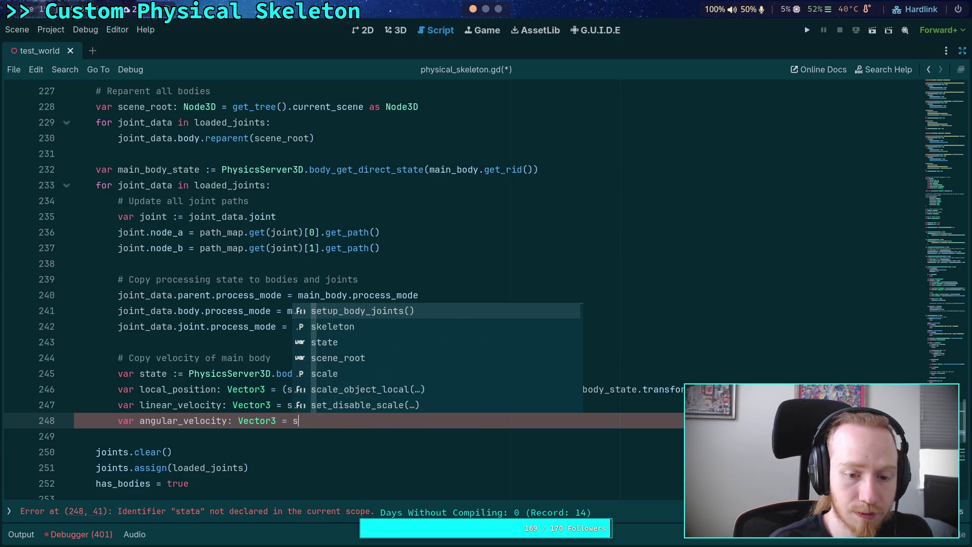
type("main_bo")
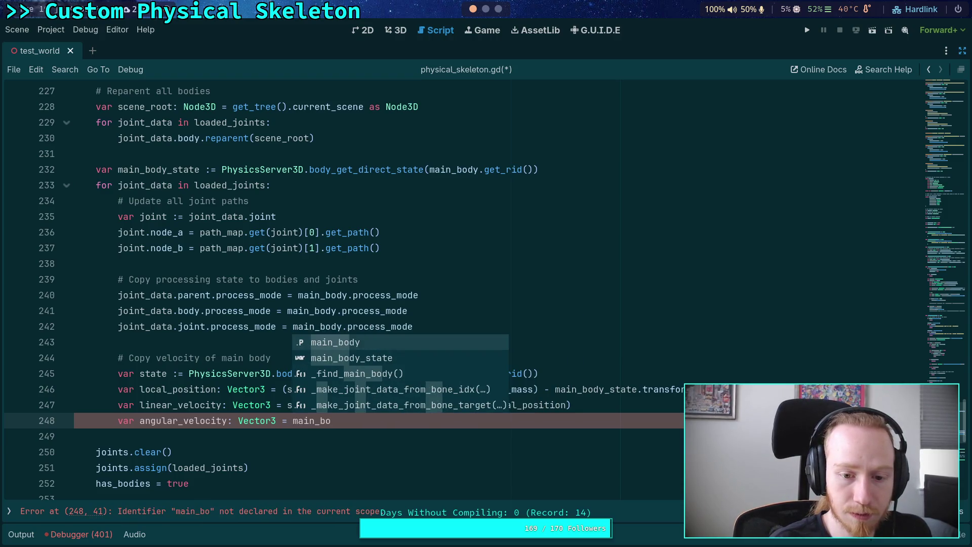
key("Down")
key("Return")
type(".ang")
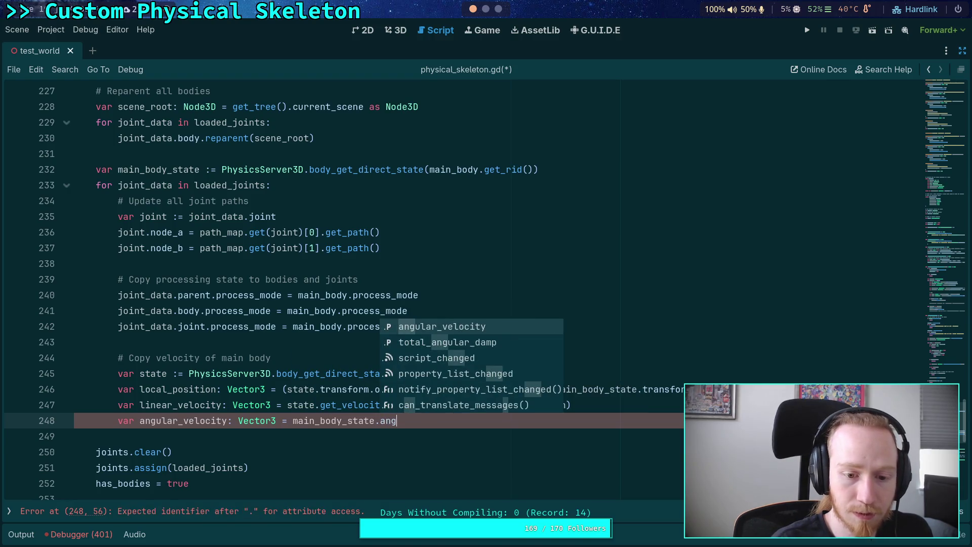
key("Return")
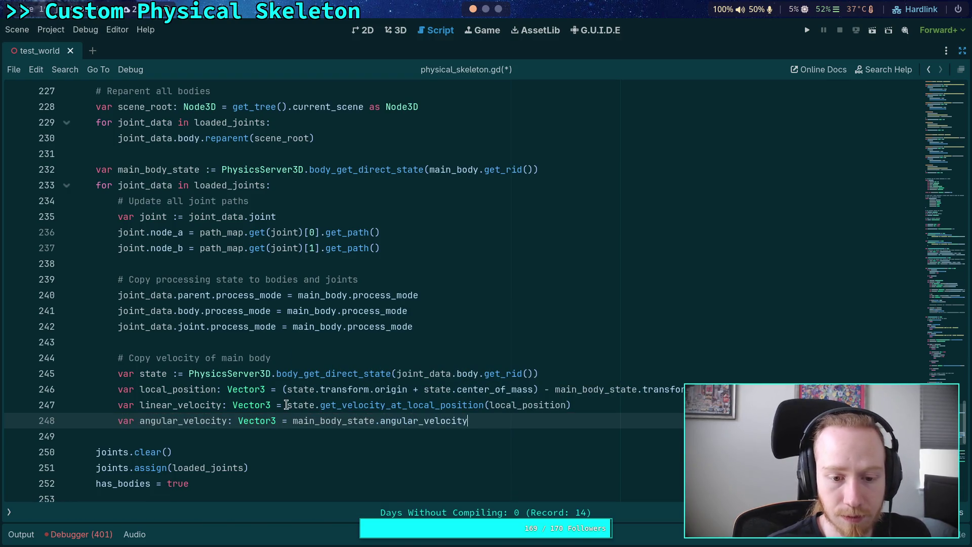
Make line 247 read from main_body_state.linear_velocity, dropping its var declaration prefix.
left_click(286, 405)
type("main_body_")
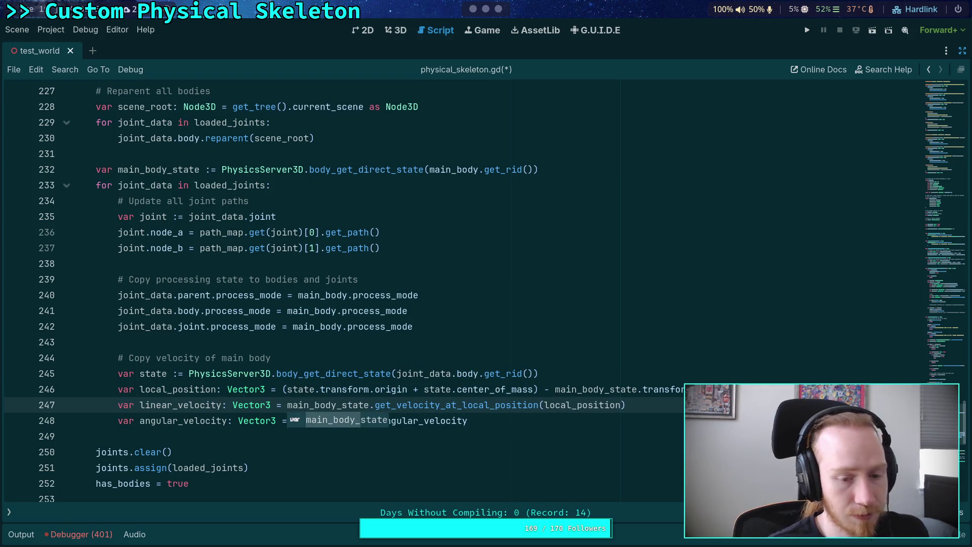
left_click(540, 404)
left_click(572, 419)
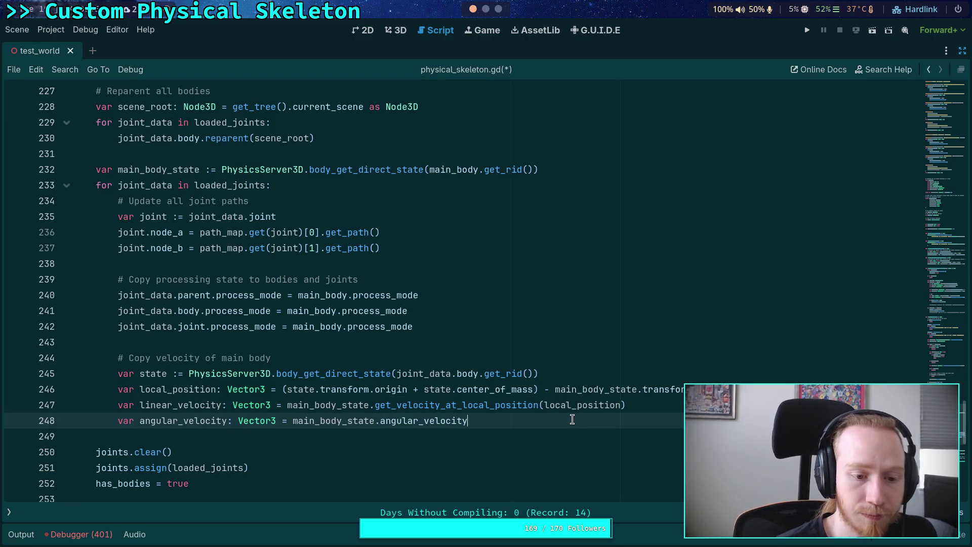
key("Return")
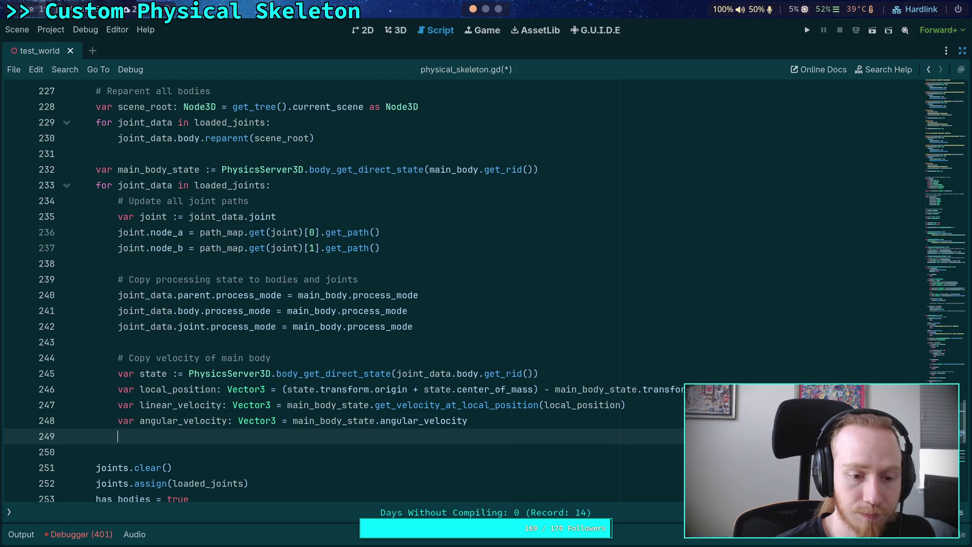
left_click_drag(116, 405, 268, 403)
type("state.li")
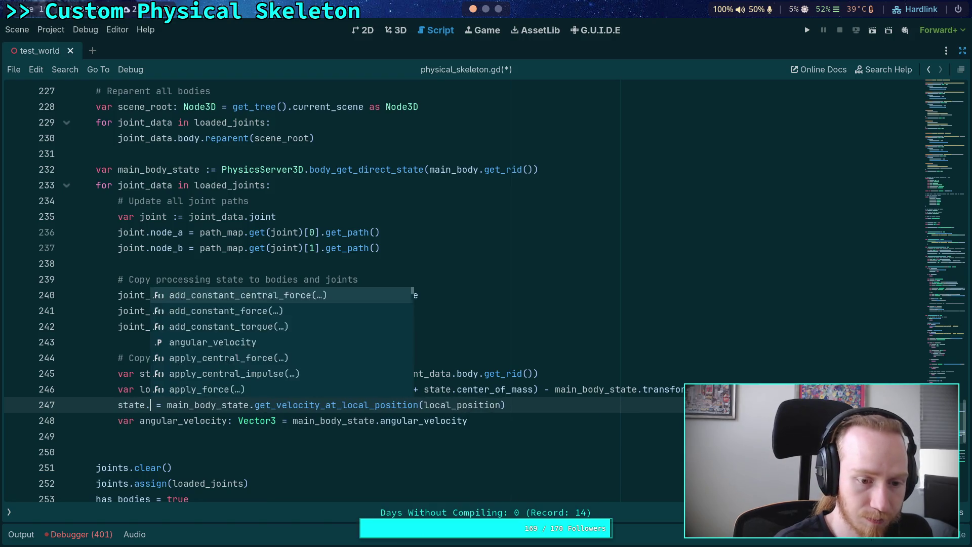
key("Return")
Remove var and the ': Vector3' annotation from the angular_velocity line 248.
left_click_drag(118, 420, 141, 421)
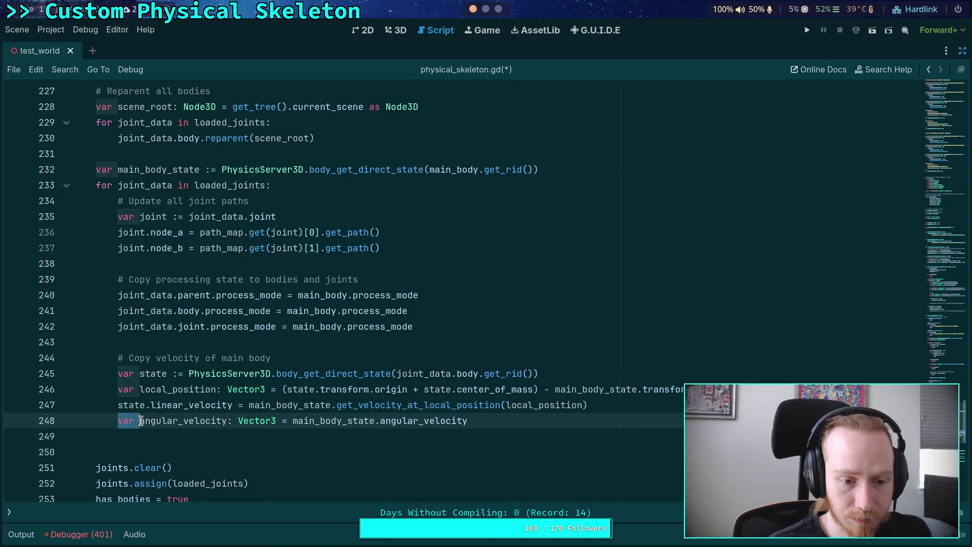
type("state.")
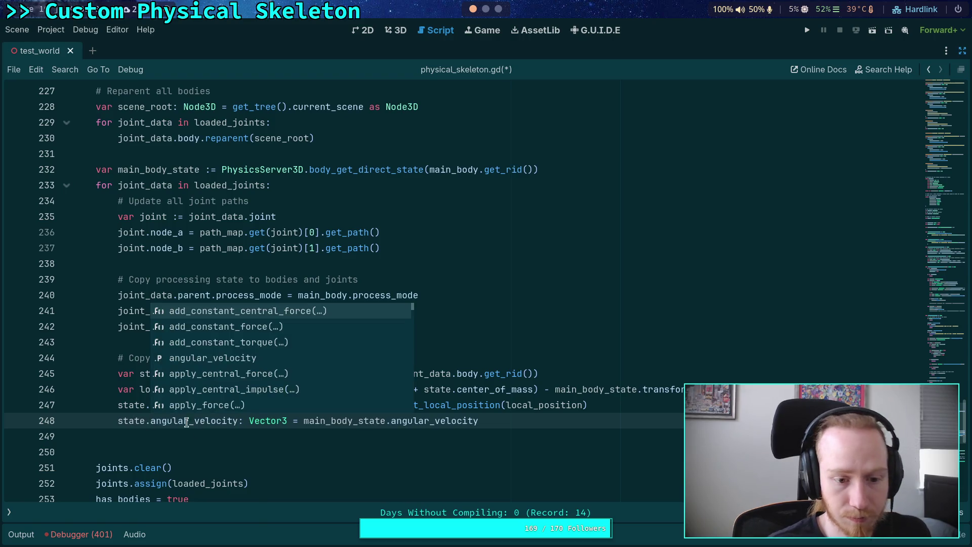
left_click(204, 439)
left_click(239, 421)
left_click_drag(238, 420, 287, 421)
key("BackSpace")
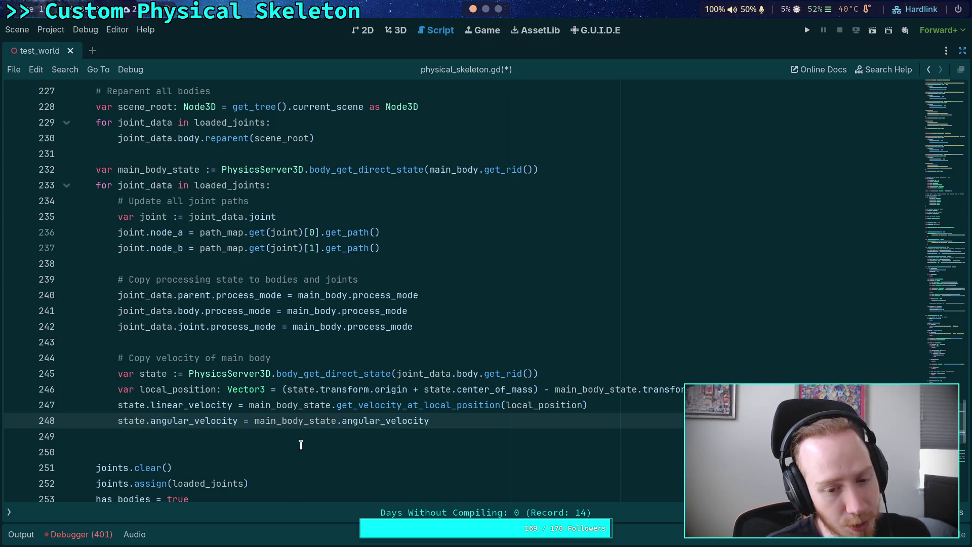
Make lines 247–248 assign joint_data.body.linear_velocity and joint_data.body.angular_velocity.
left_click(118, 405)
double_click(129, 405)
type("joint.")
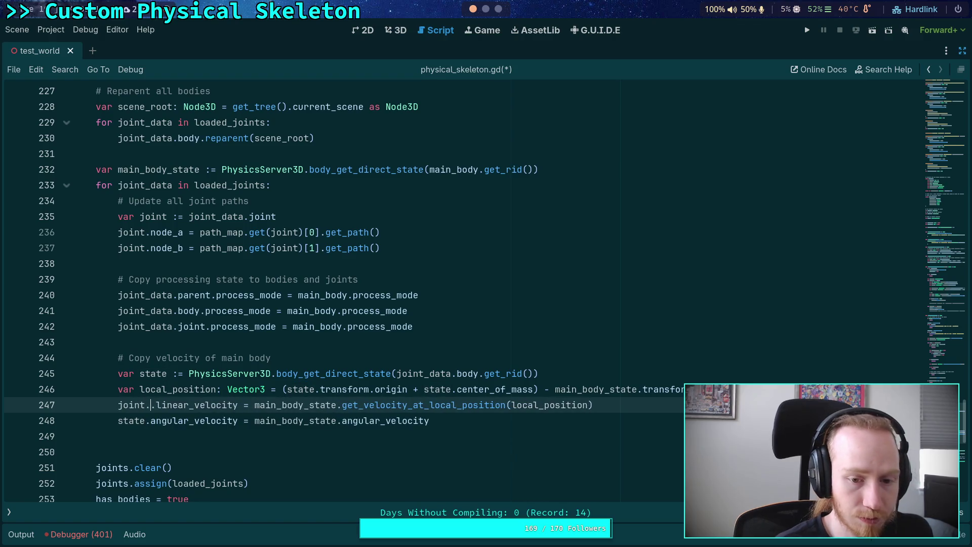
key("BackSpace")
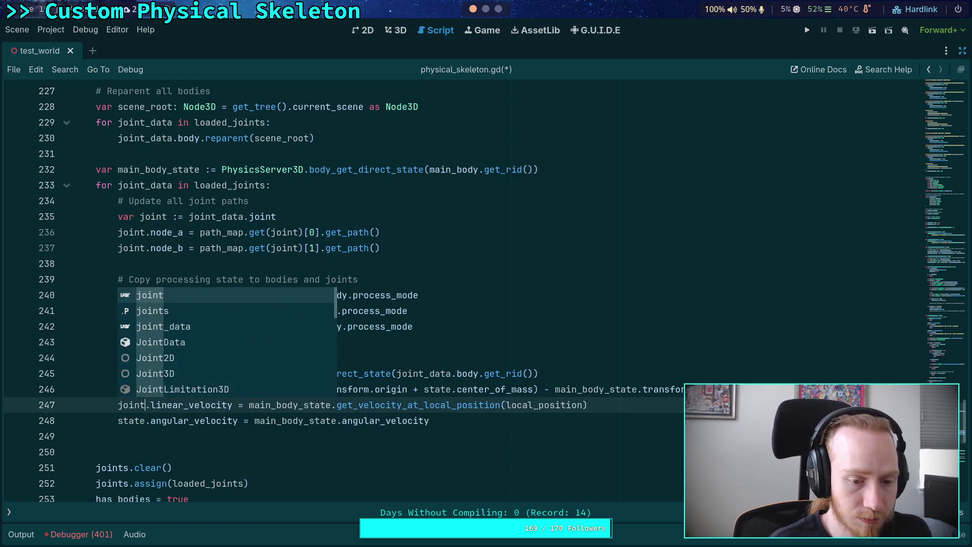
type("_data.bod")
key("Return")
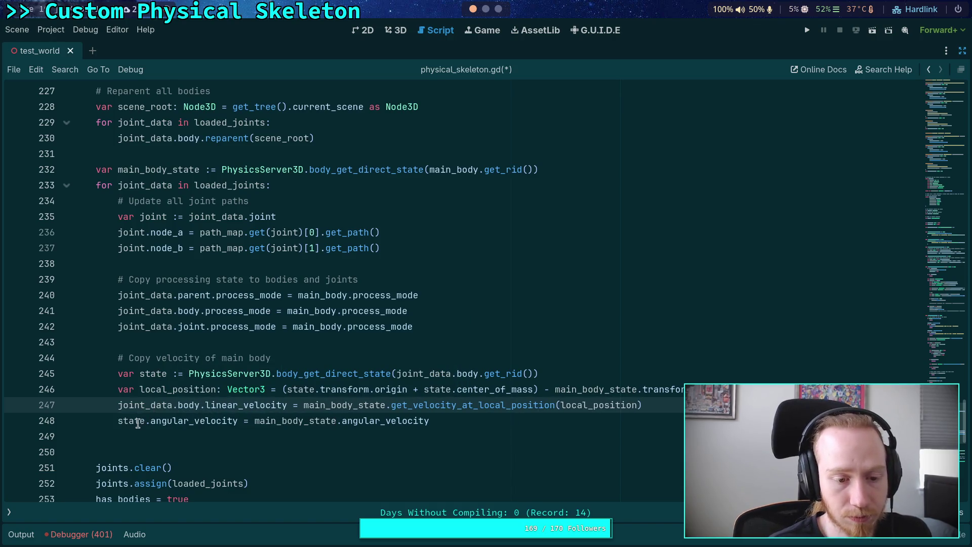
double_click(133, 420)
type("joint_data.")
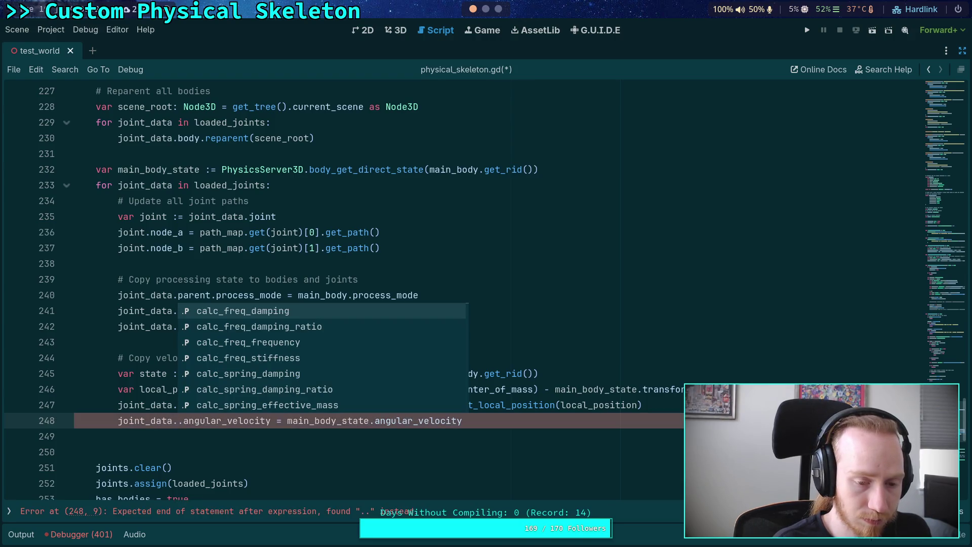
type("ang")
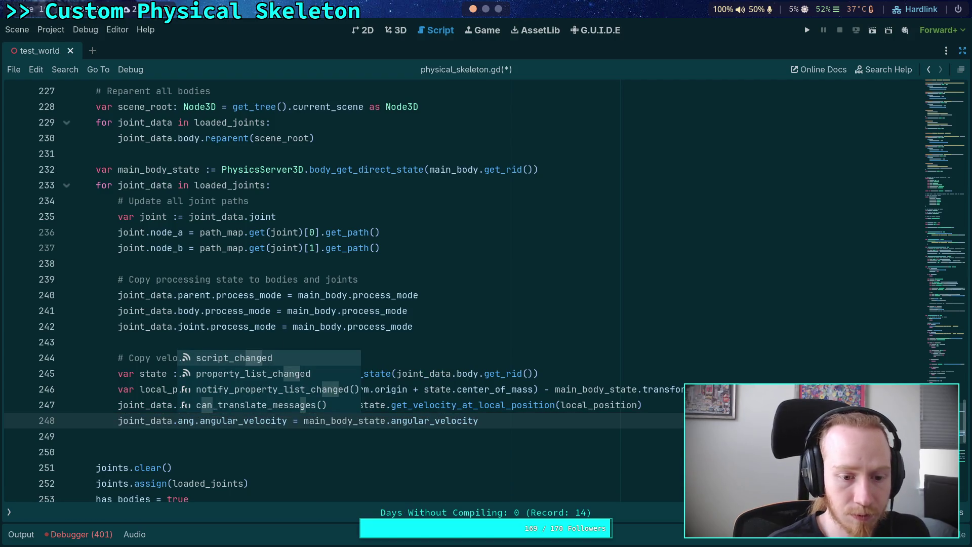
key("BackSpace")
key("BackSpace")
key("BackSpace")
type("body.ang")
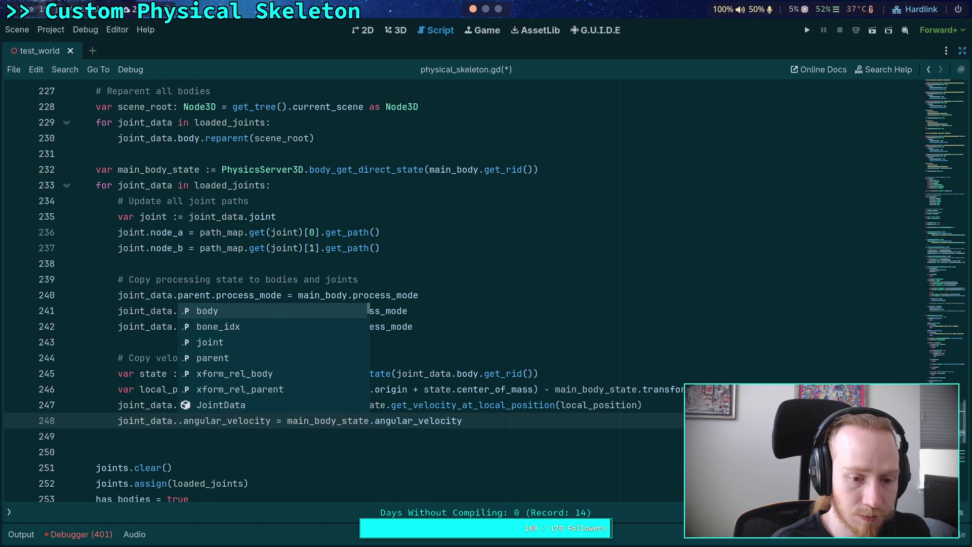
key("BackSpace")
key("BackSpace")
key("BackSpace")
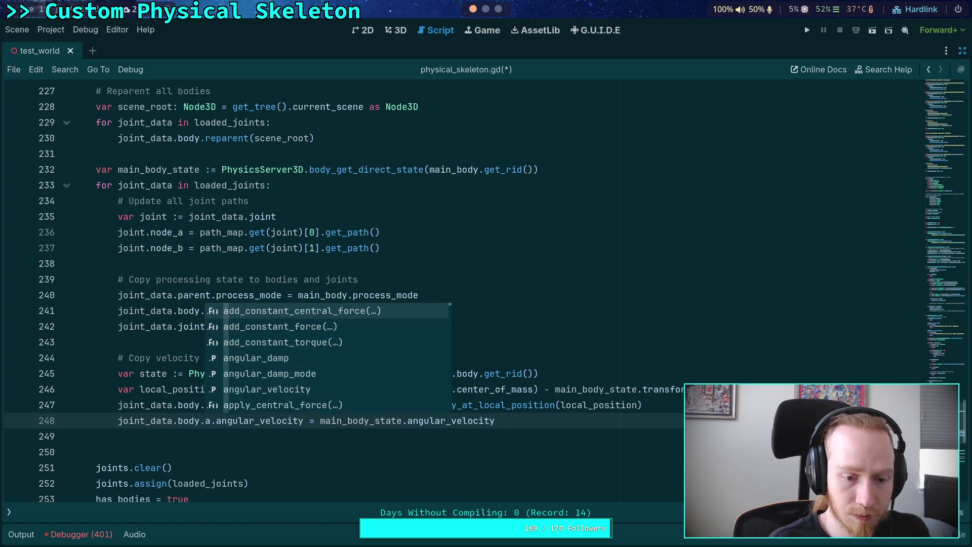
left_click(409, 405)
Check the state declaration and velocity lines, then save physical_skeleton.gd.
double_click(153, 373)
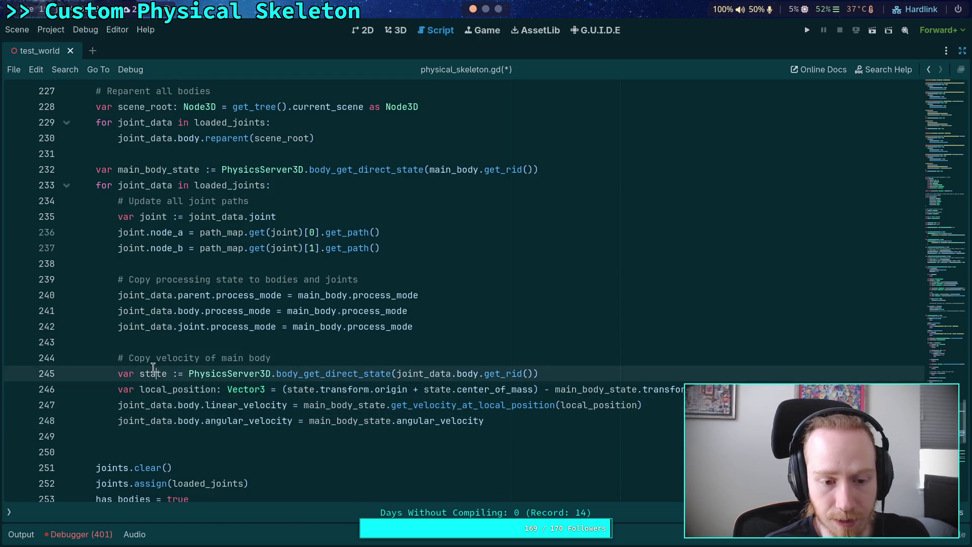
left_click_drag(562, 372, 564, 360)
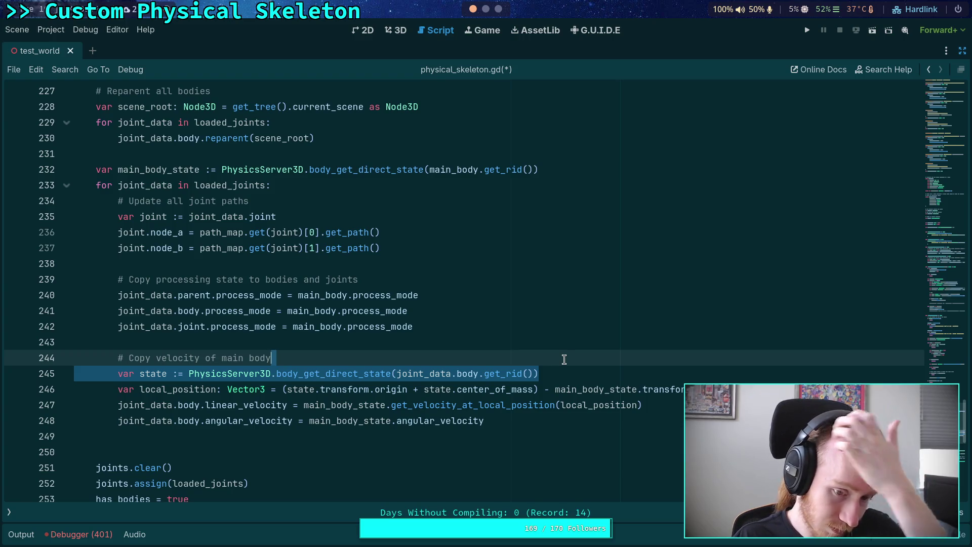
left_click(673, 427)
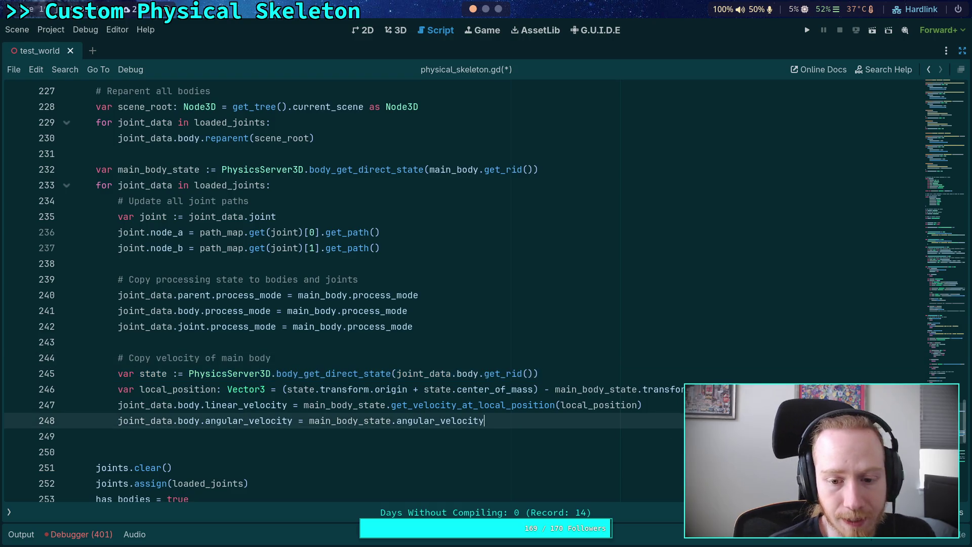
left_click(650, 405)
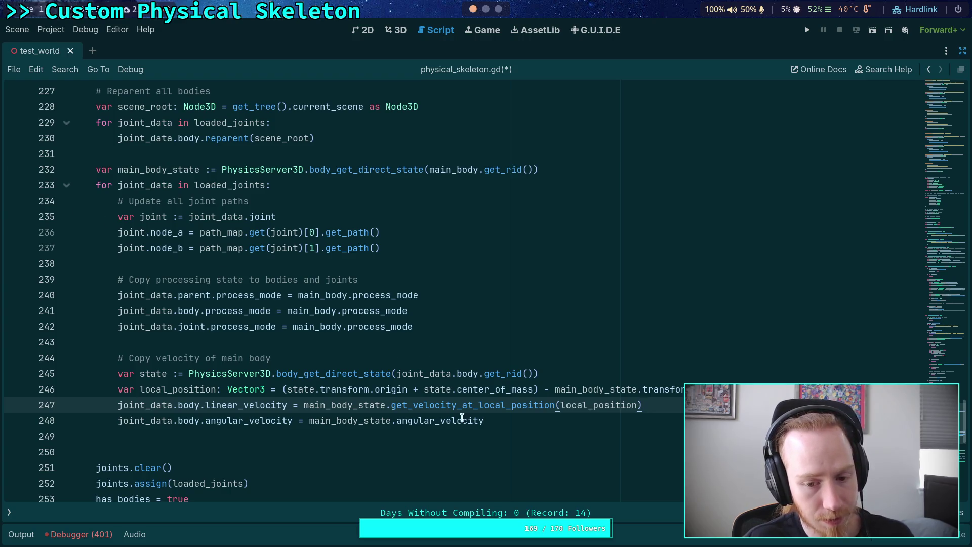
left_click(308, 368)
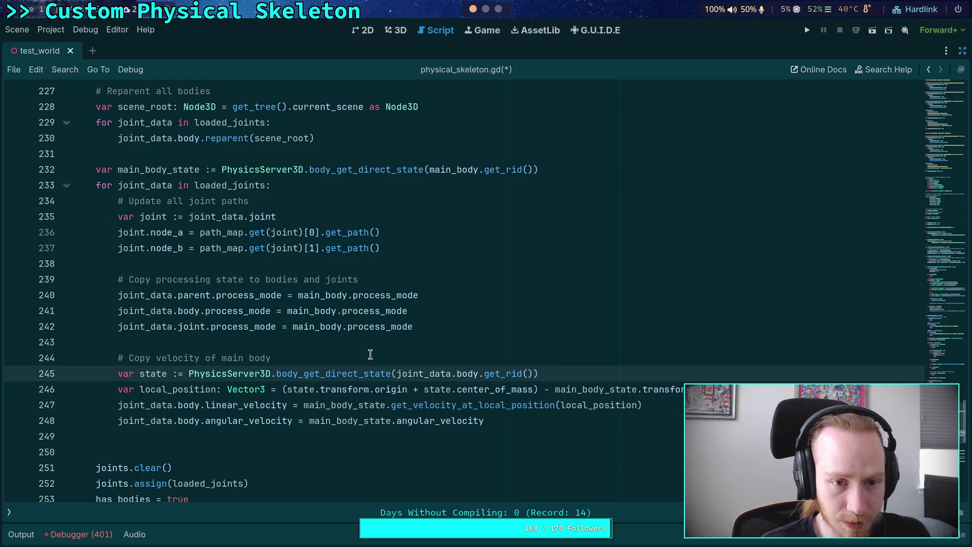
key("ctrl+s")
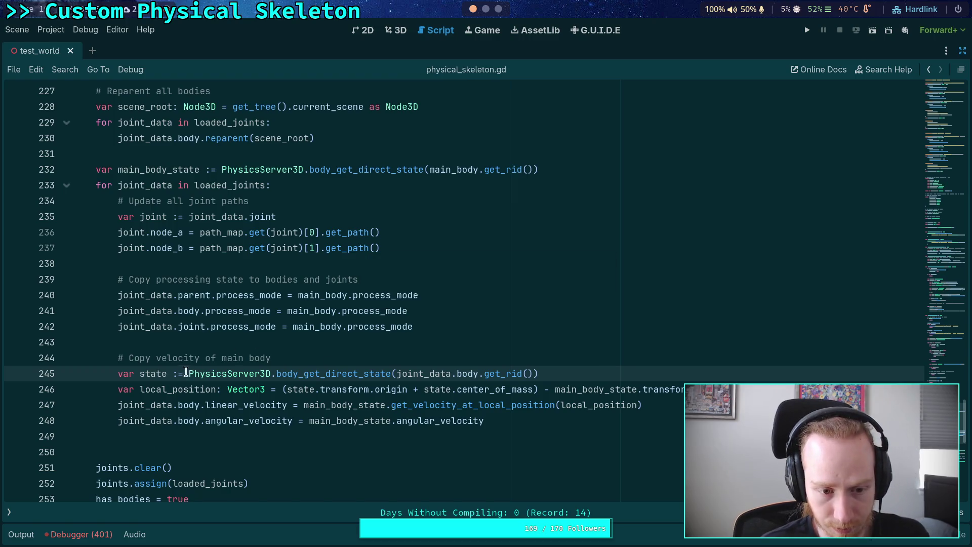
Review the state usages on line 245 and run the crawler-bot test scene.
double_click(157, 373)
left_click(583, 369)
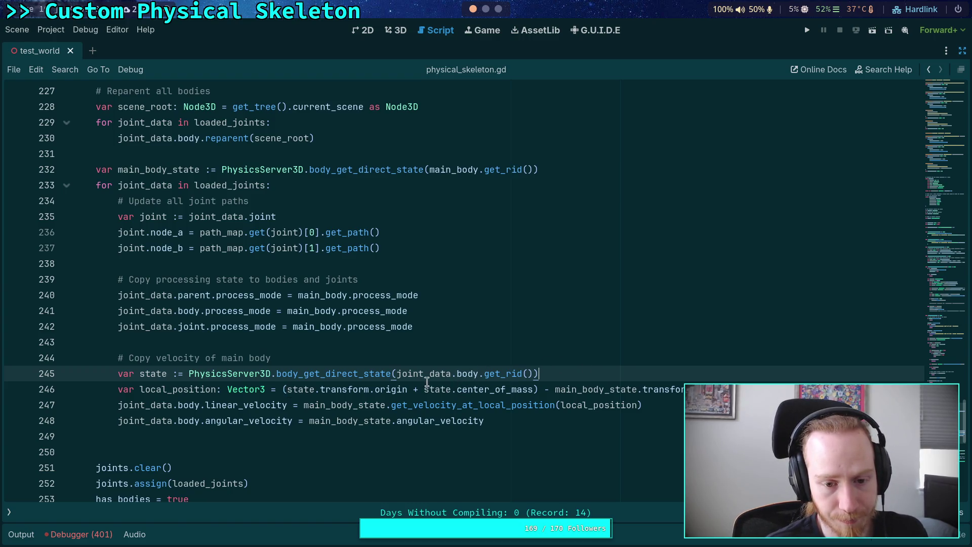
mouse_move(505, 375)
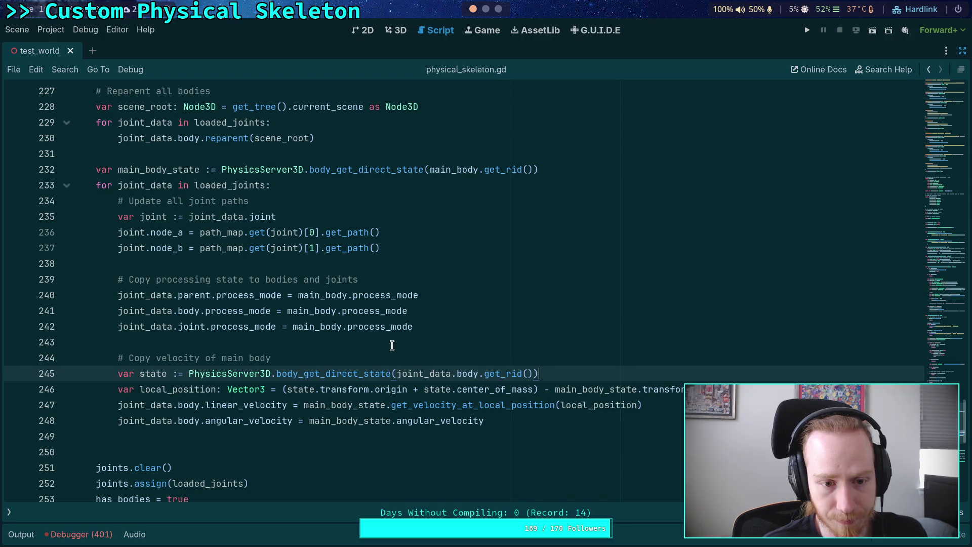
mouse_move(393, 326)
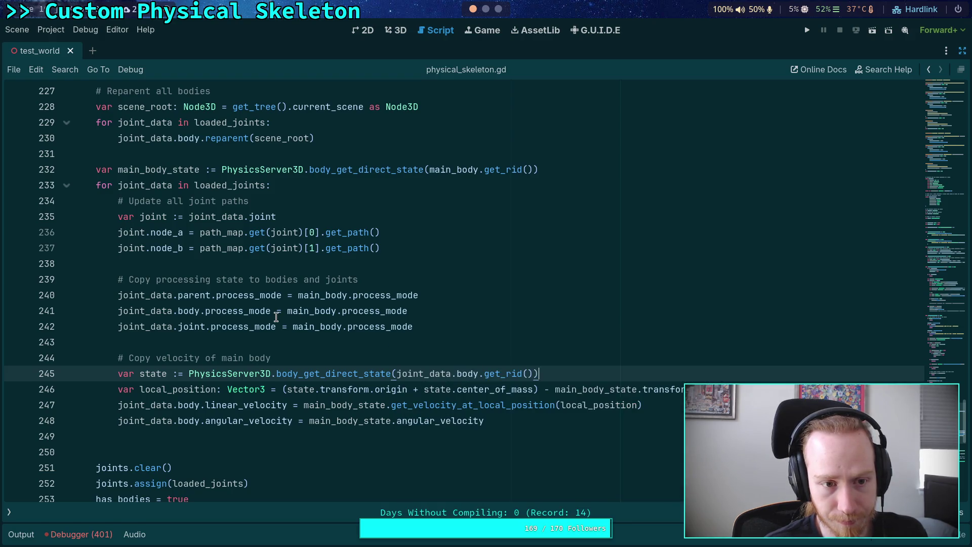
scroll(276, 317, "up", 4)
scroll(276, 317, "down", 4)
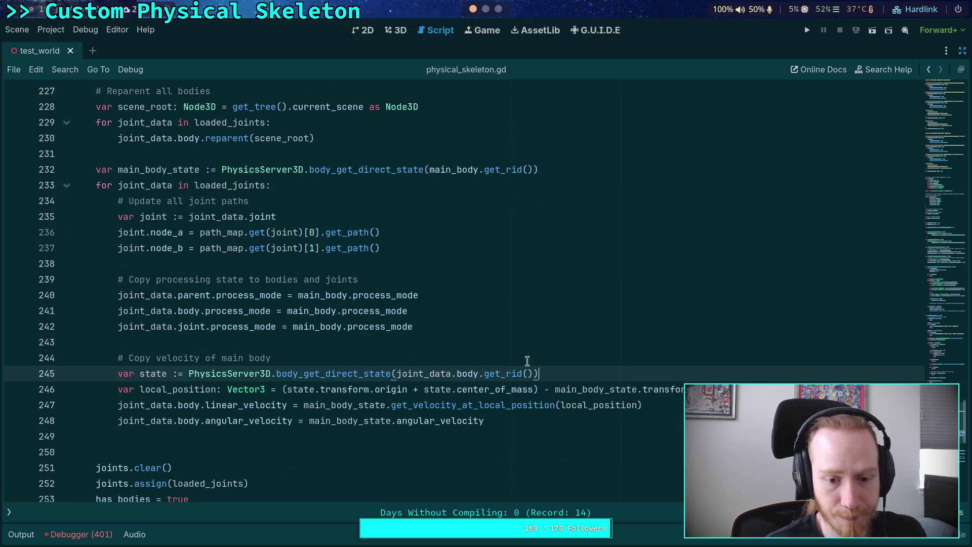
left_click(816, 31)
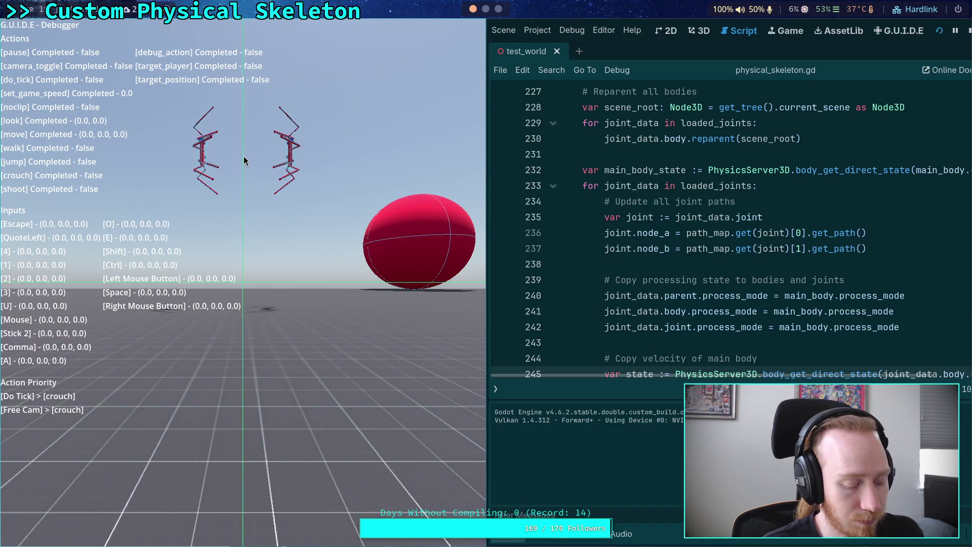
Hide the debug overlay and step the physics three ticks until the skeletons scatter.
key("grave")
key("u")
key("u")
key("u")
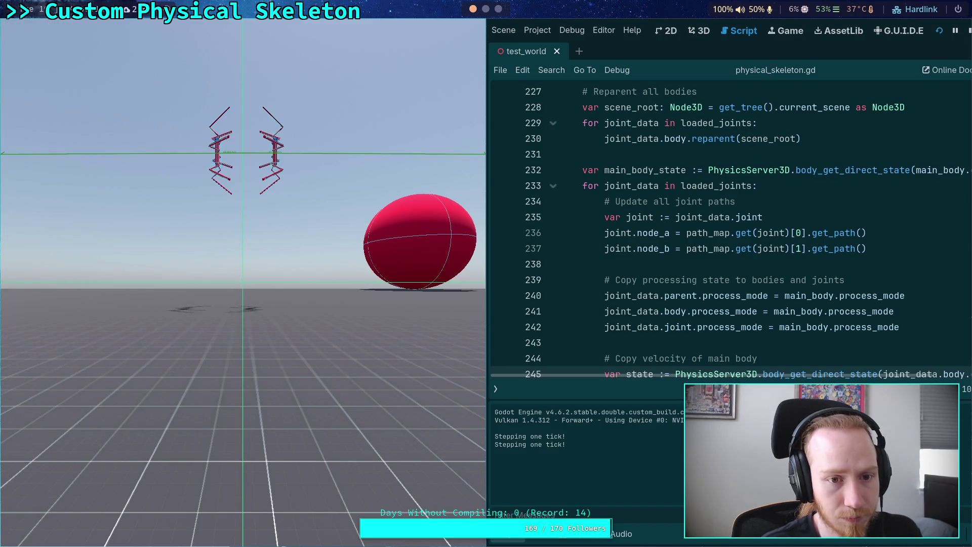
key("u")
key("u")
key("u")
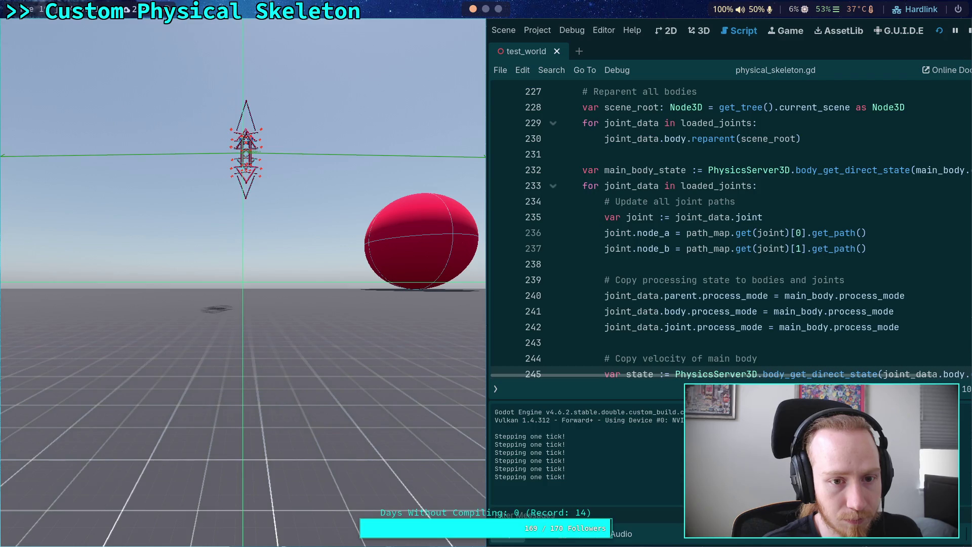
key("u")
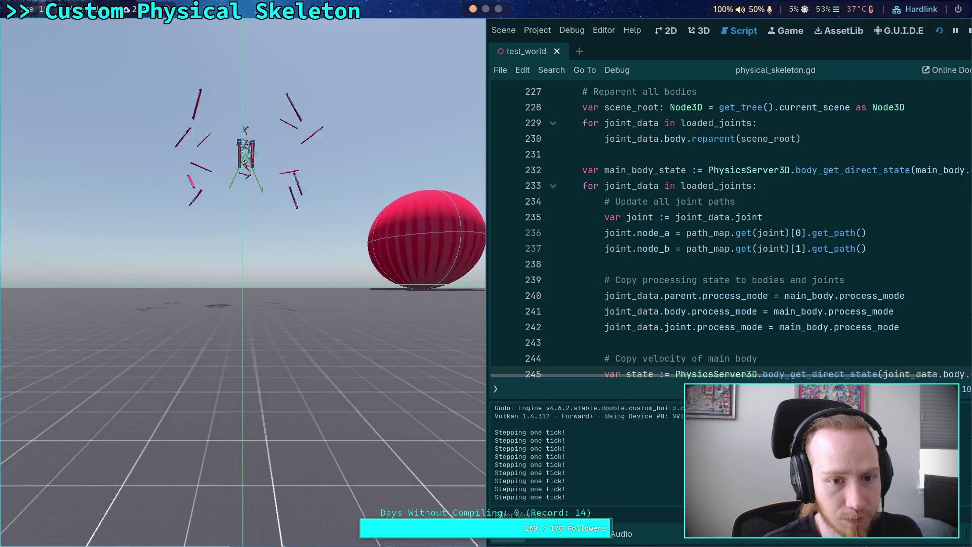
Stop the game and select the right-hand crawler bot in the 3D view.
left_click(968, 30)
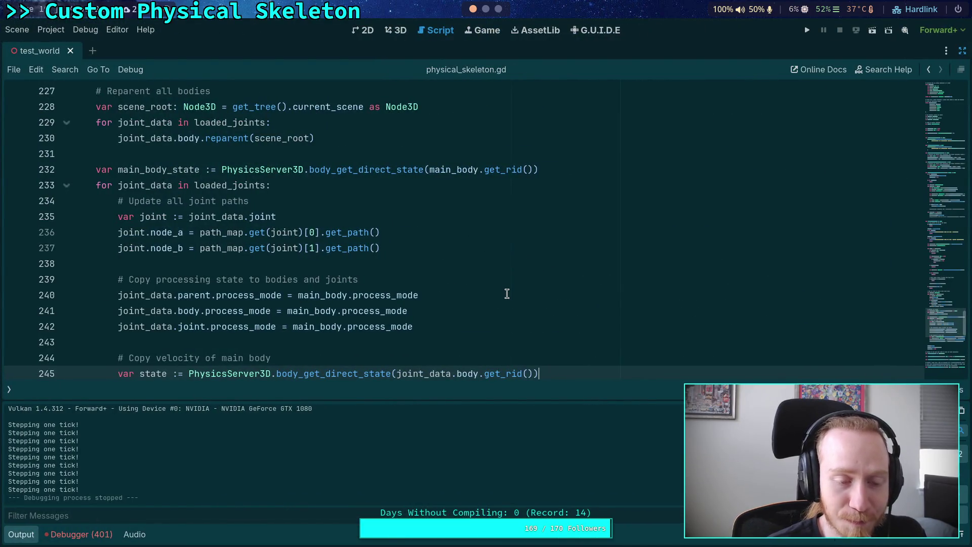
left_click(390, 32)
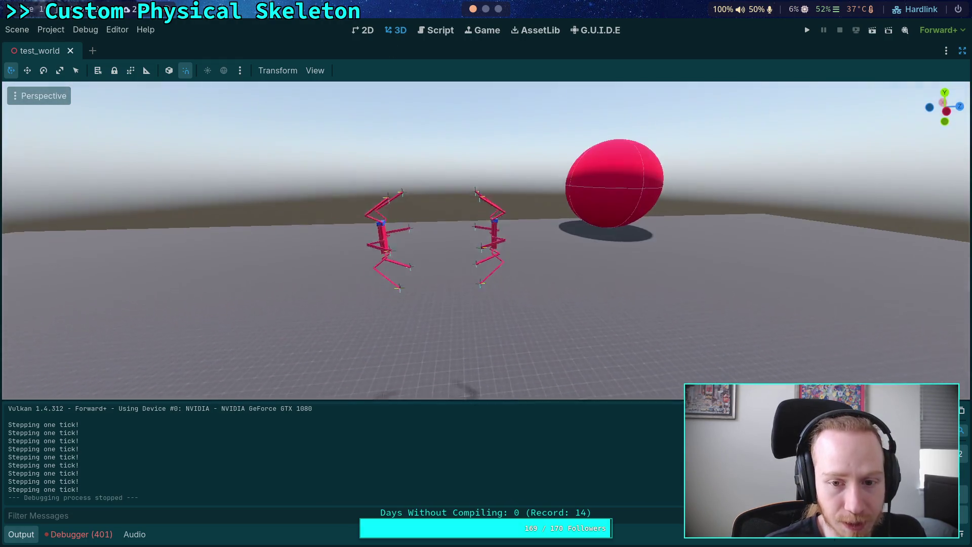
left_click(503, 223)
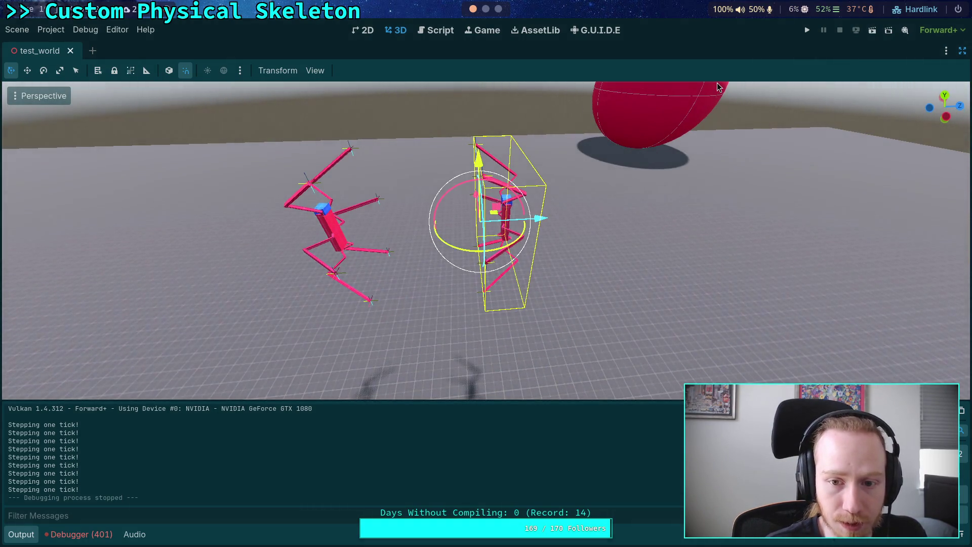
Restore the Inspector docks, commit CrawlerBot6's new angular velocity, and rerun test_world.
left_click(437, 30)
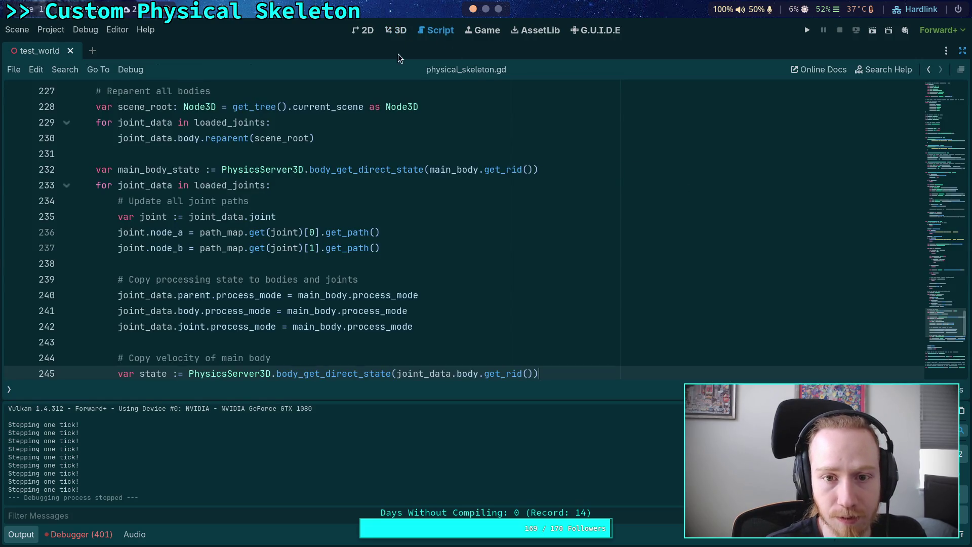
left_click(397, 30)
left_click(962, 51)
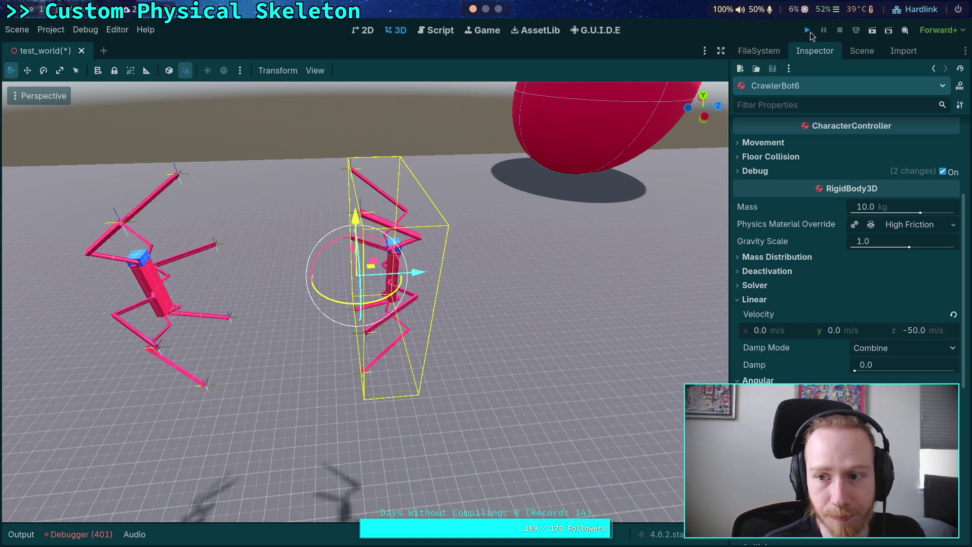
left_click(808, 30)
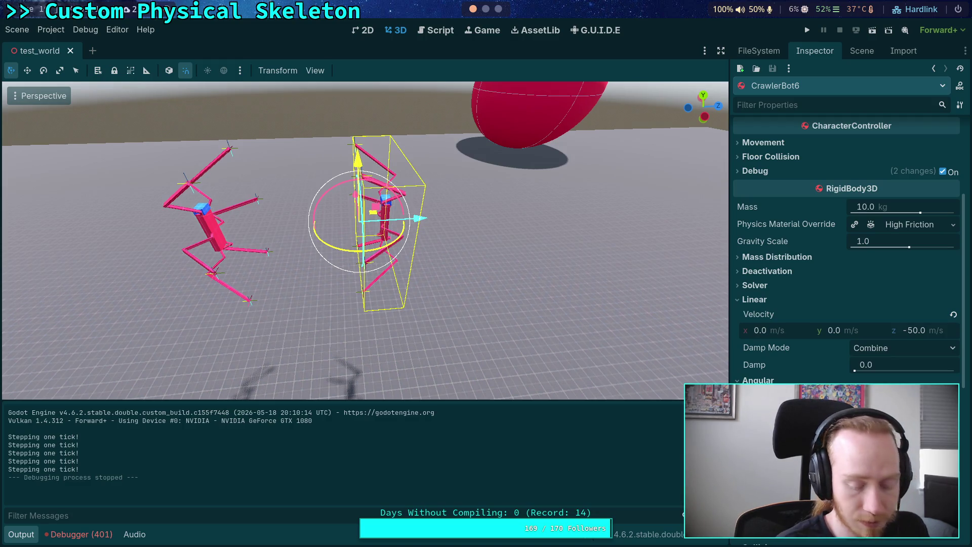
key("Return")
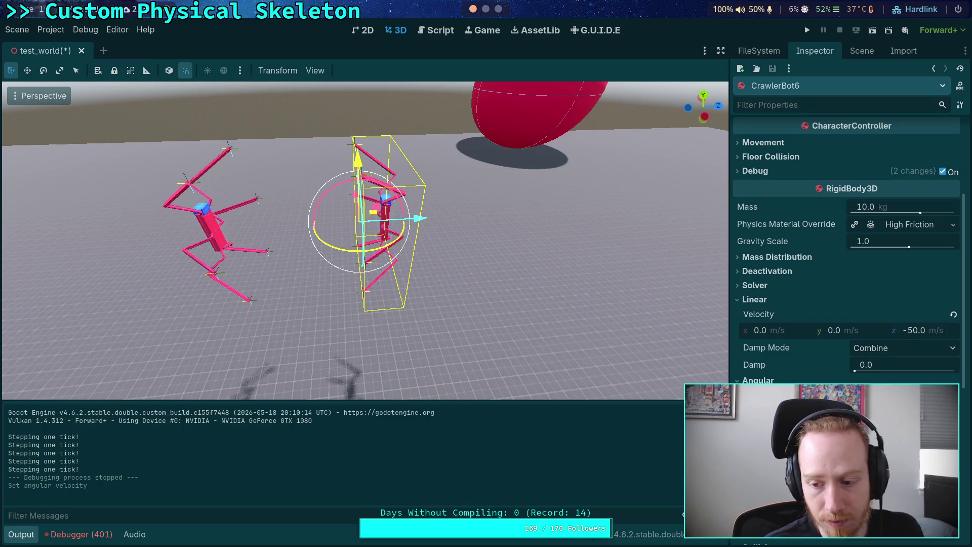
left_click(807, 30)
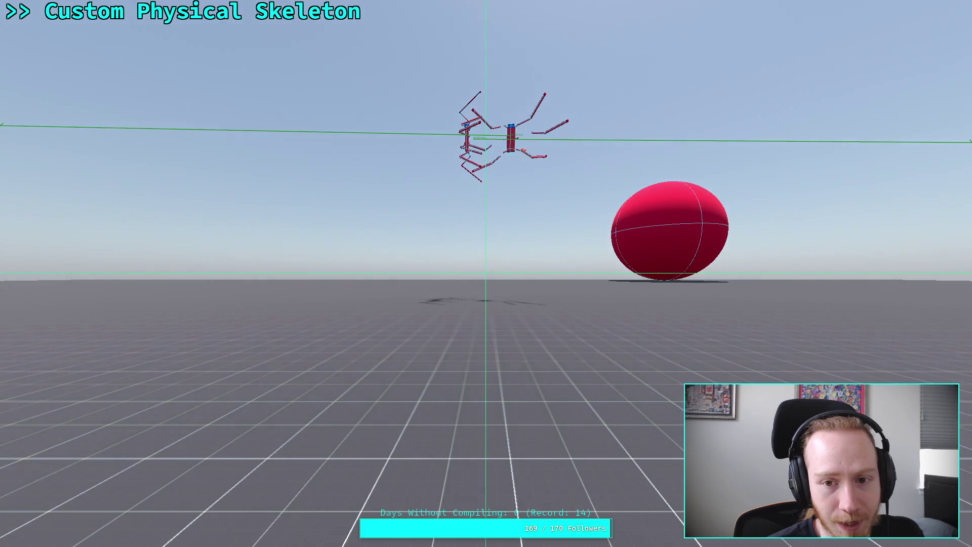
Stop the game, collapse the Output panel, then run and stop the scene again.
key("super+f")
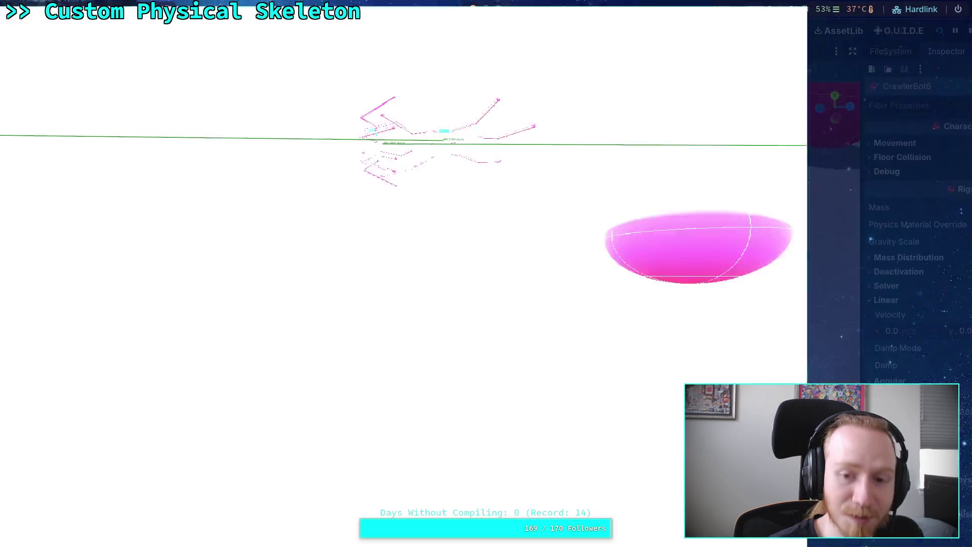
left_click(969, 33)
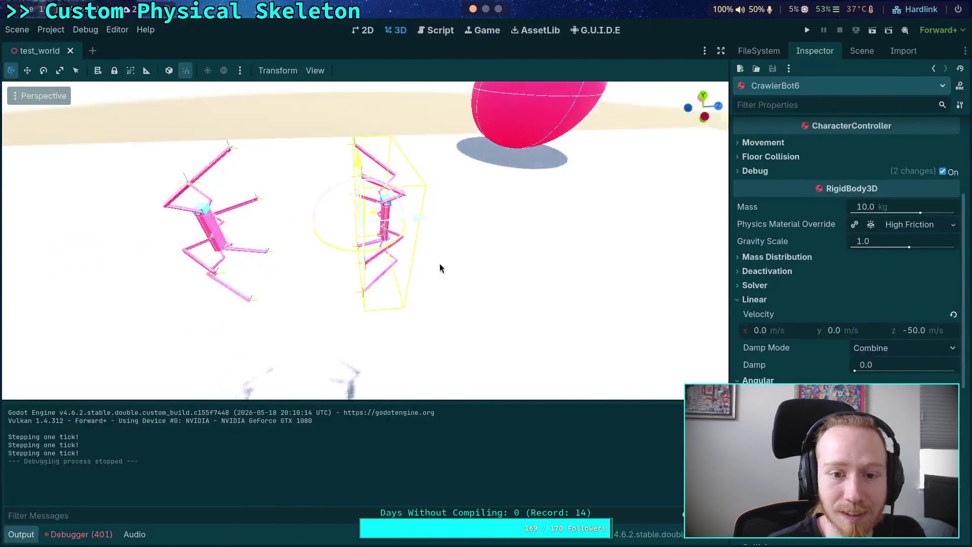
left_click(428, 32)
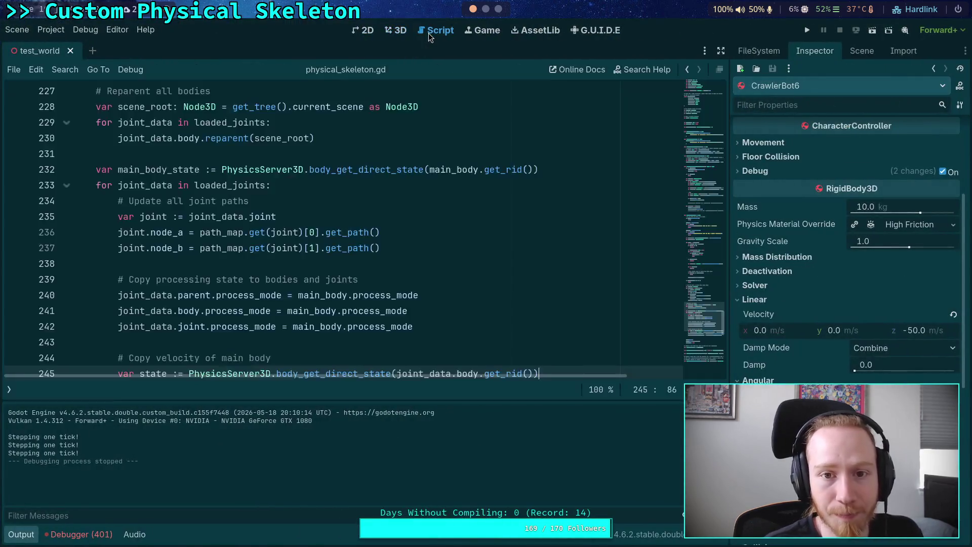
left_click(28, 535)
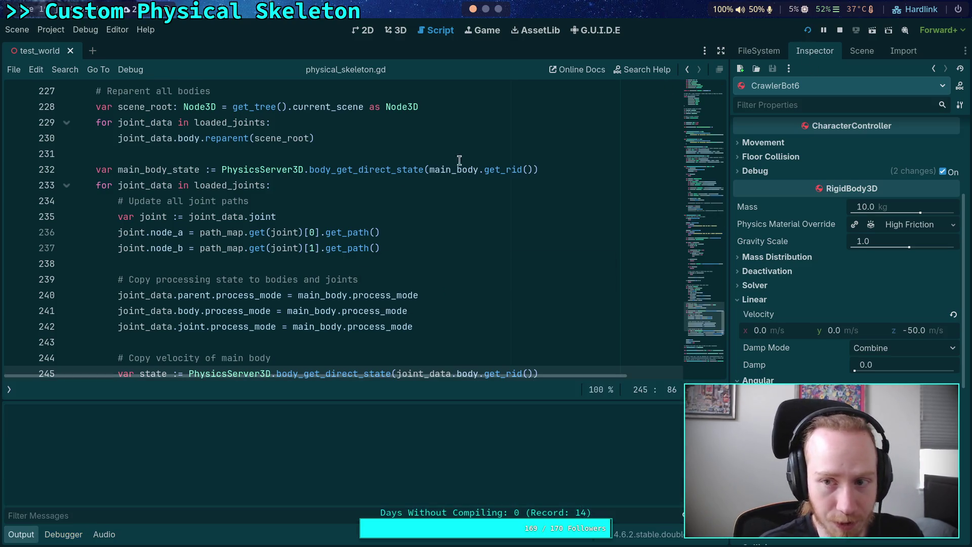
key("F5")
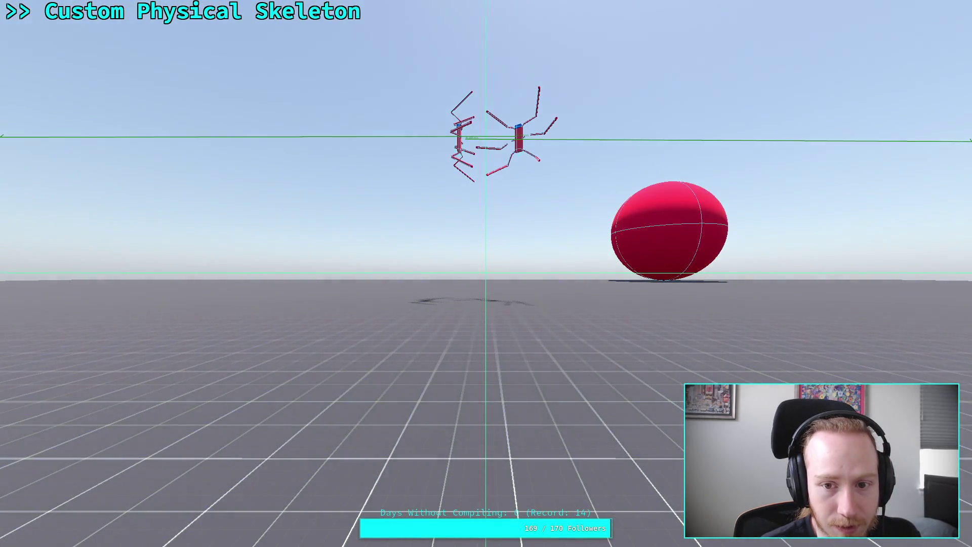
key("super+f")
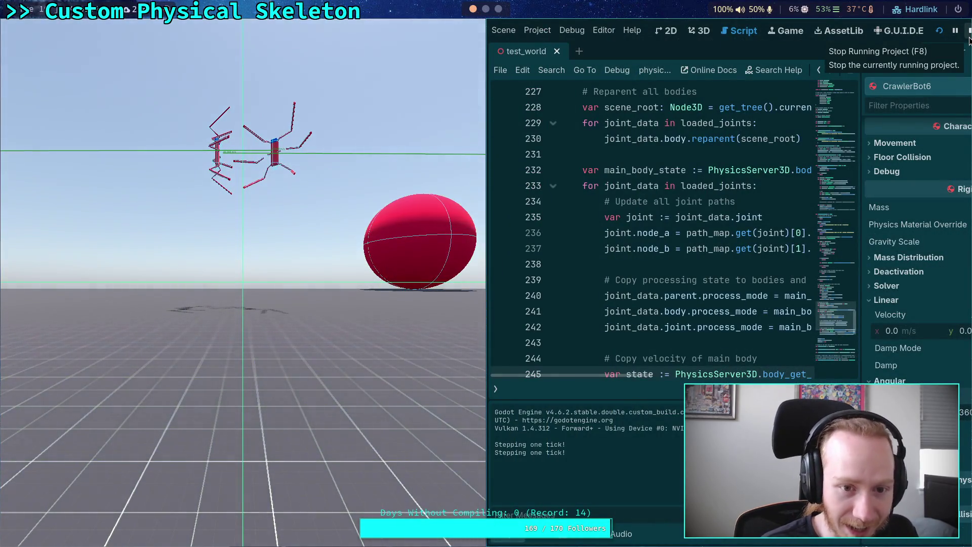
left_click(969, 38)
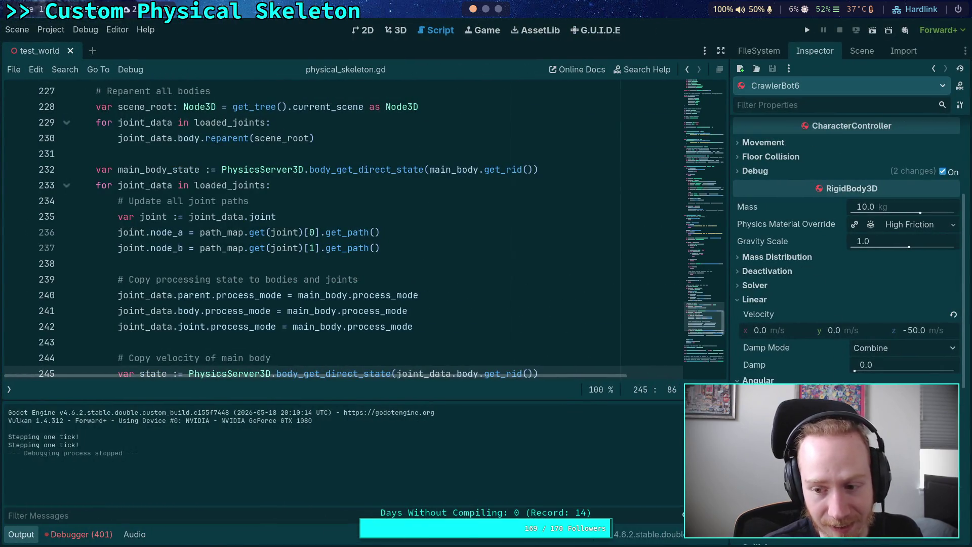
Apply CrawlerBot6's new angular velocity, save test_world, and run it.
mouse_move(767, 428)
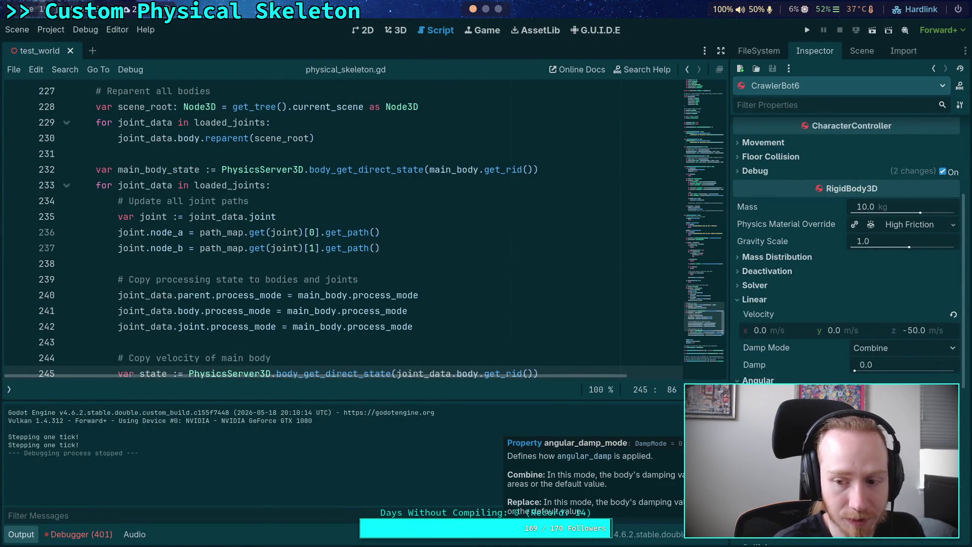
key("Return")
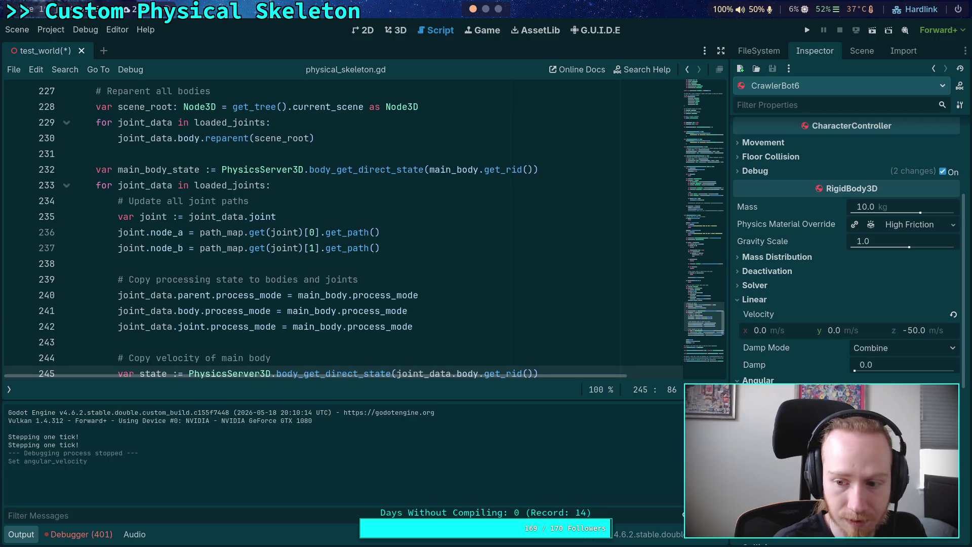
key("ctrl+s")
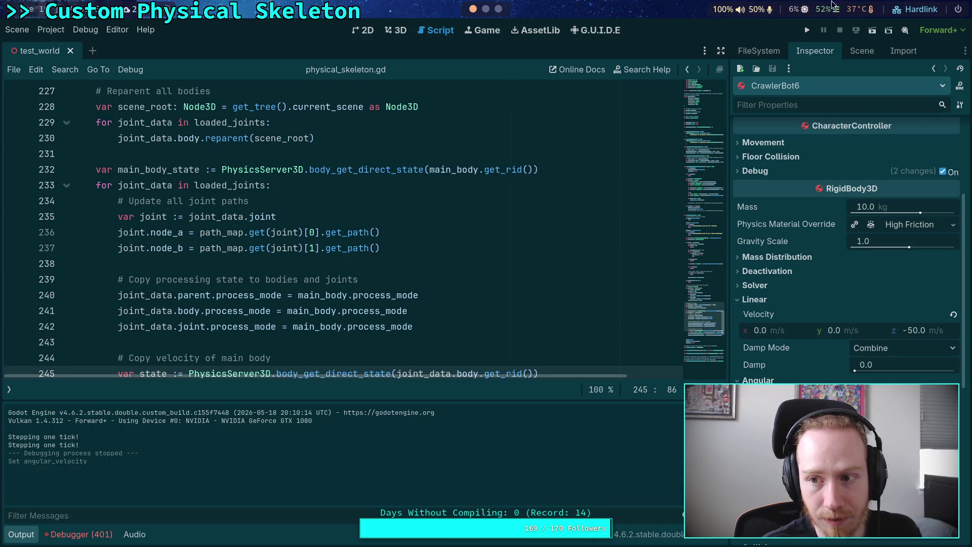
left_click(807, 30)
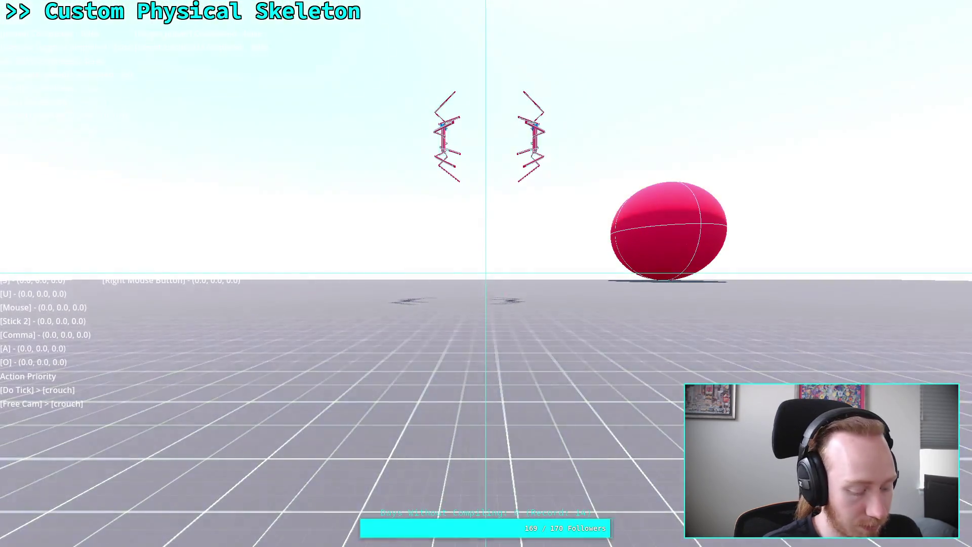
Run the test once more and stop it with F8, then open the Project menu.
key("grave")
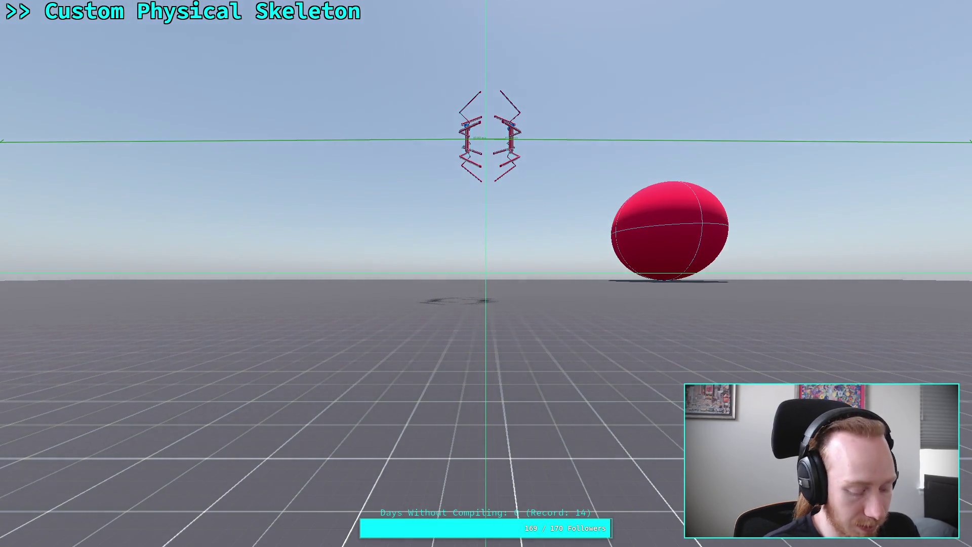
key("F11")
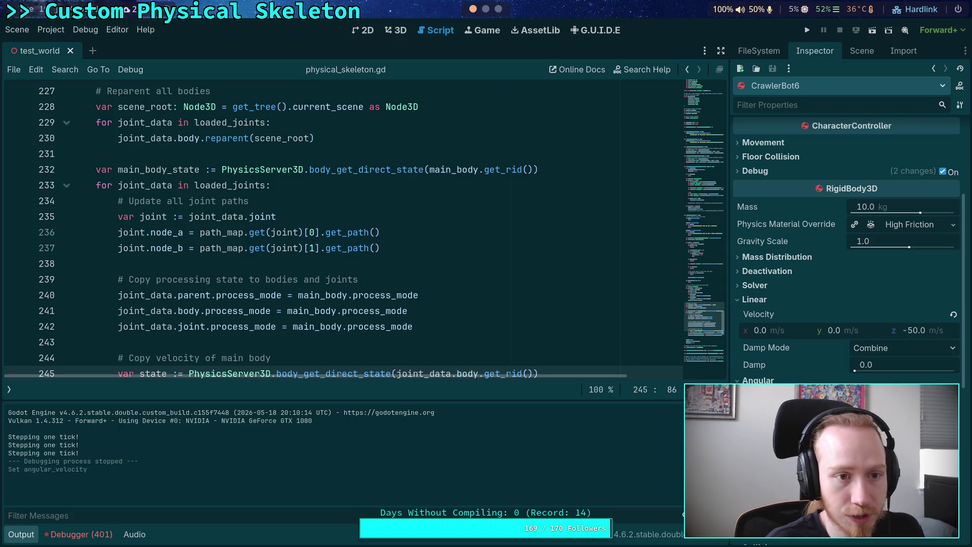
left_click(807, 30)
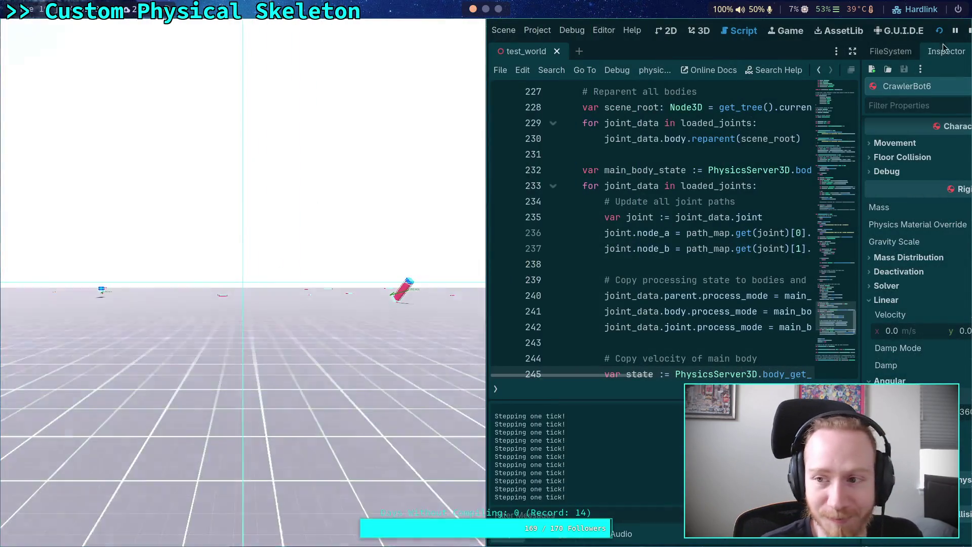
key("F8")
left_click(51, 30)
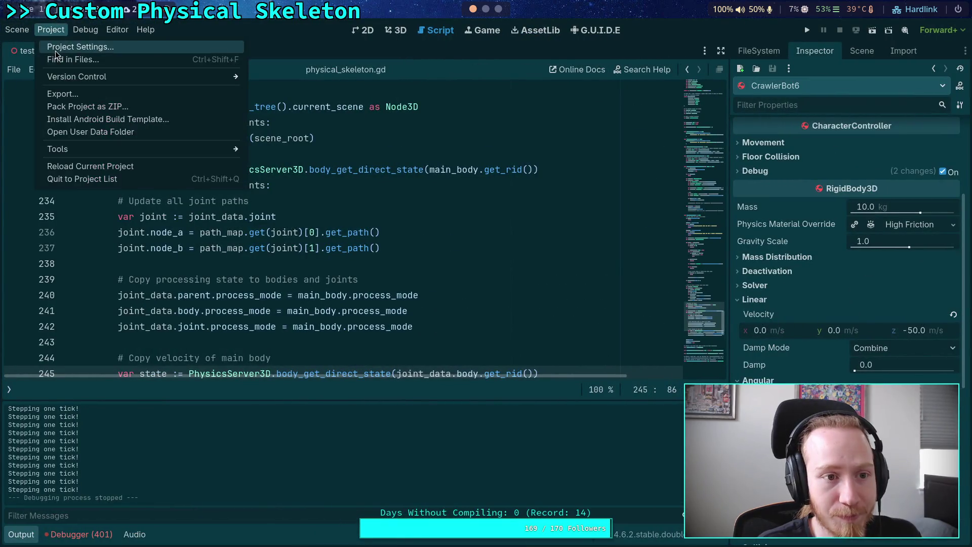
Turn off Debug > Visible Collision Shapes.
left_click(64, 44)
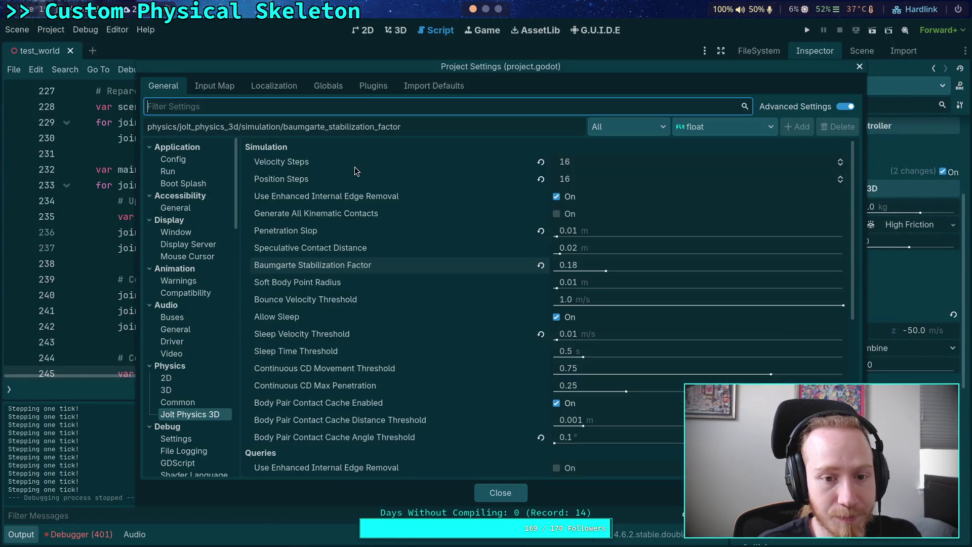
left_click(500, 492)
left_click(51, 29)
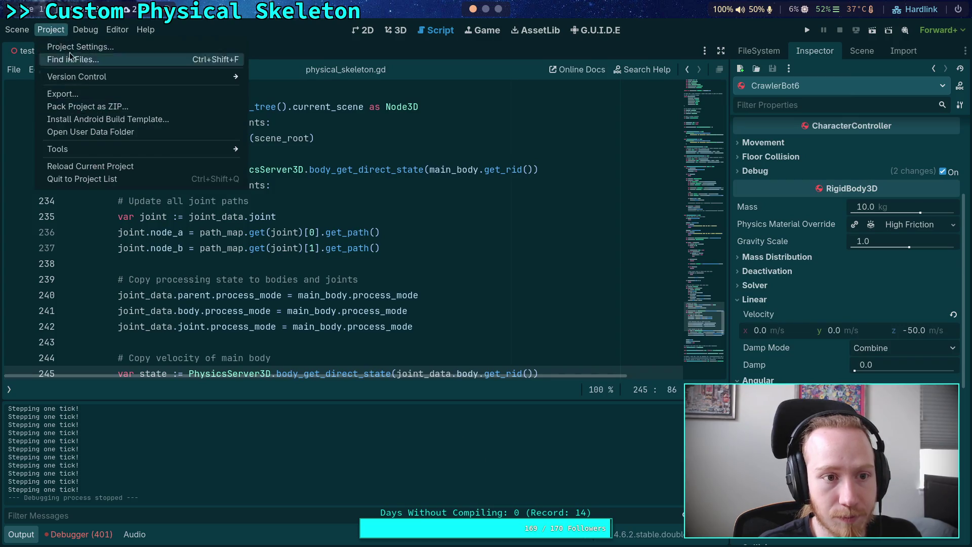
mouse_move(85, 31)
left_click(99, 79)
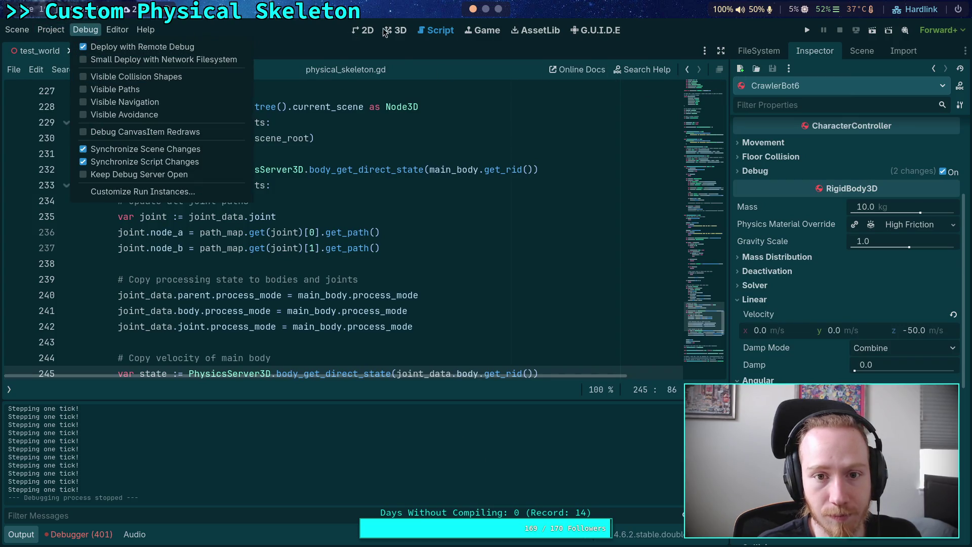
Move the Player to the left along X in the 3D view.
left_click(397, 30)
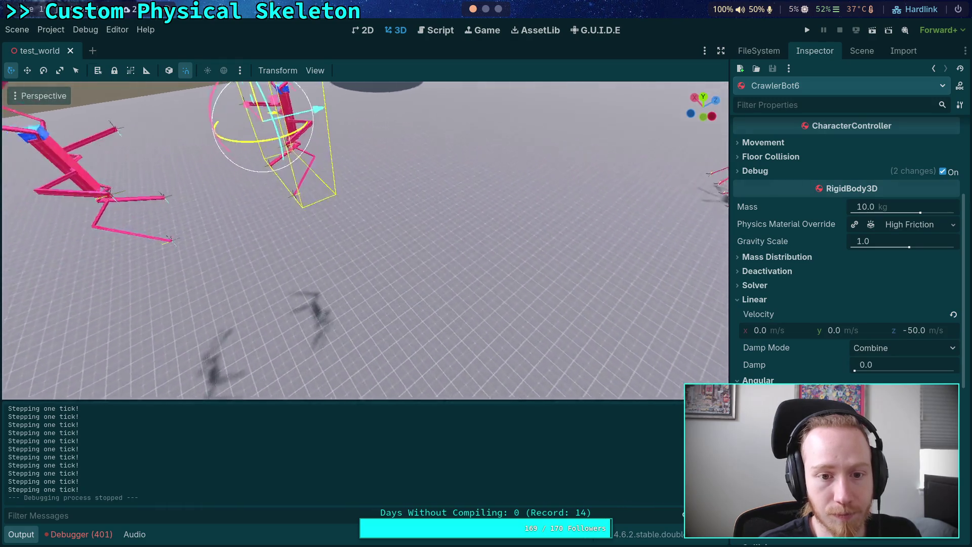
left_click(418, 287)
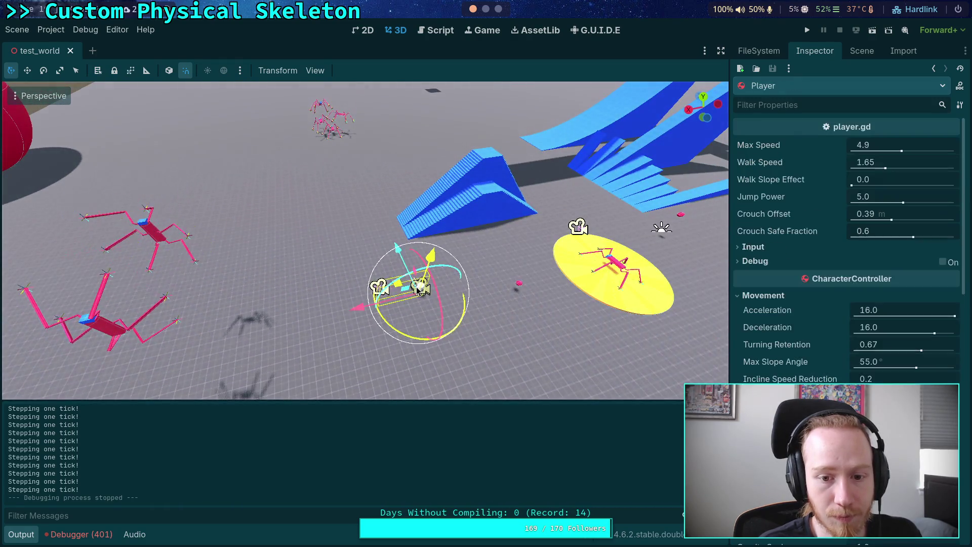
left_click_drag(345, 310, 271, 330)
Run the scene to watch the ball scatter the bots, then stop it.
left_click(806, 30)
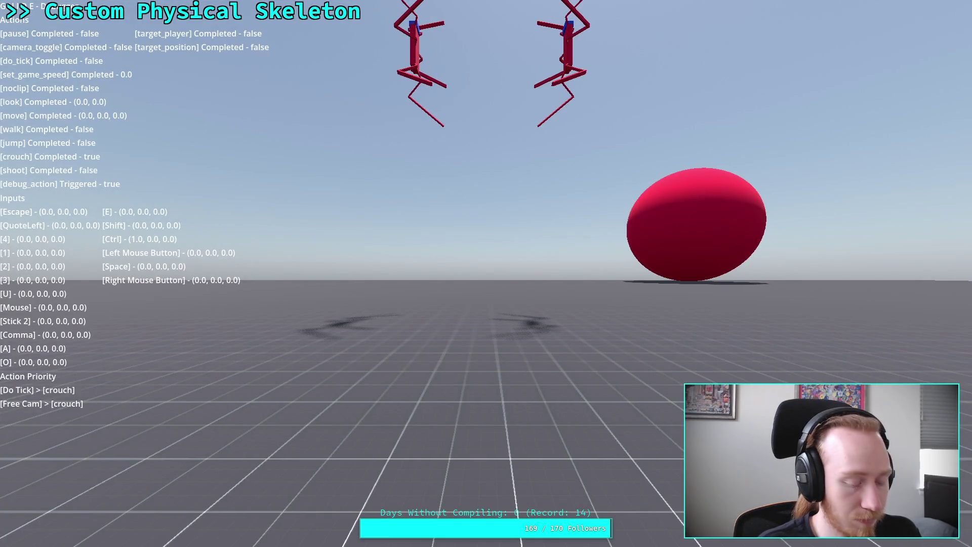
key("grave")
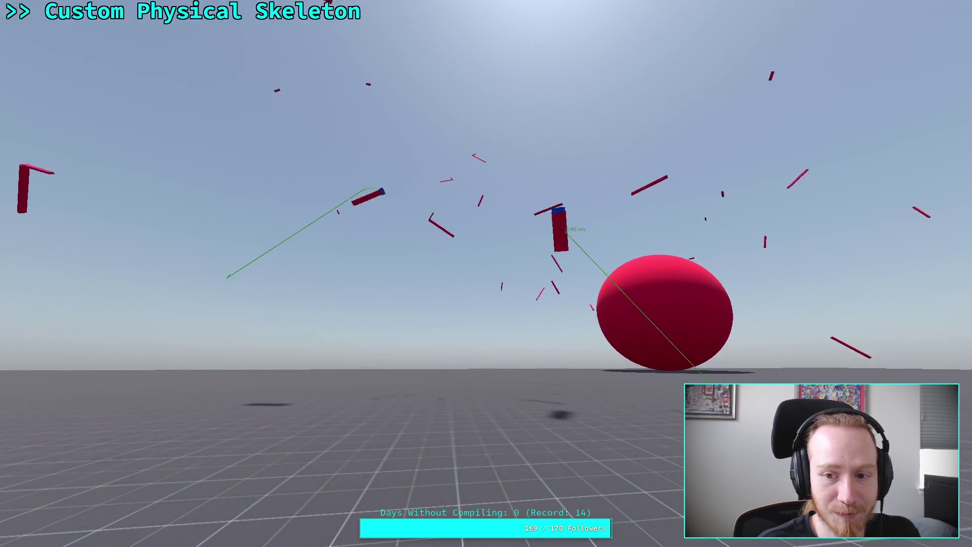
key("Escape")
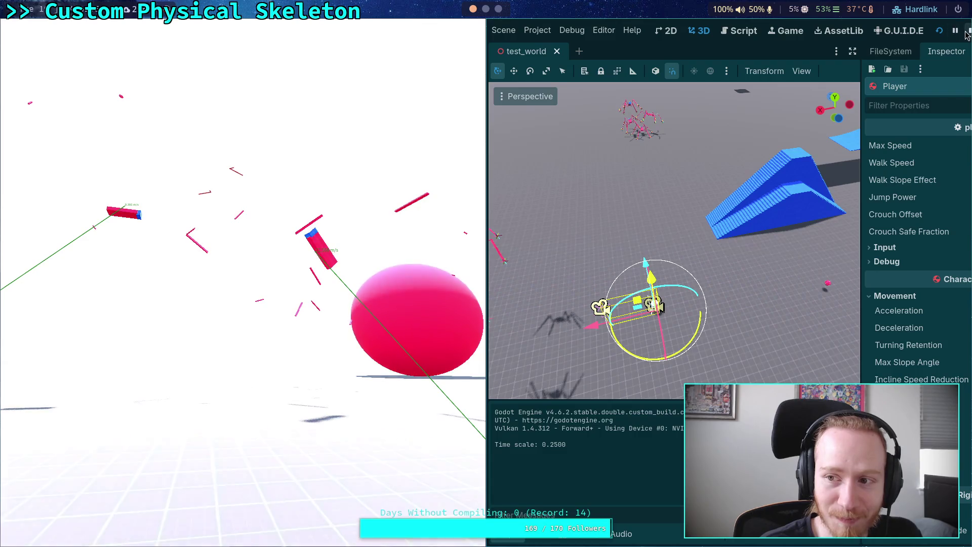
key("F8")
scroll(831, 331, "down", 10)
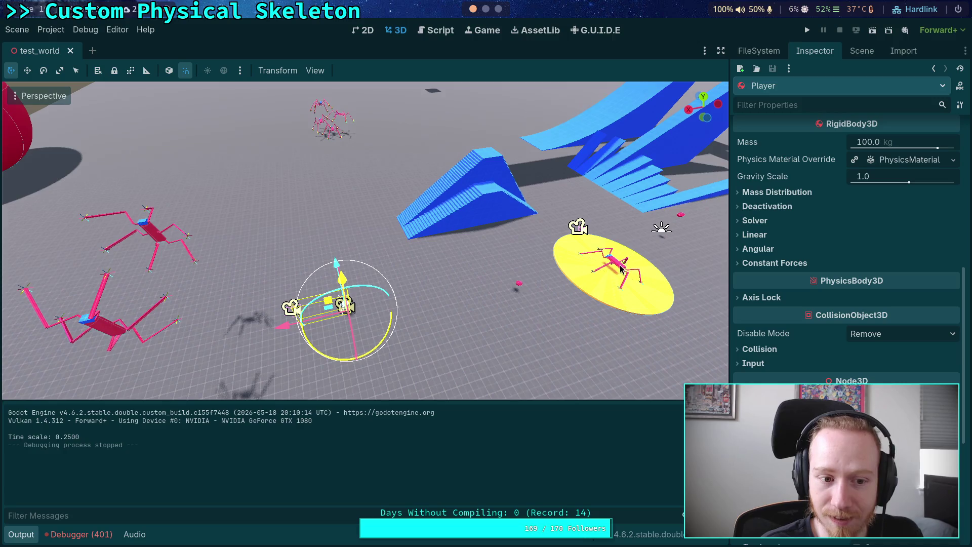
Set CrawlerBot7's linear velocity z to 0 and test-run the scene.
left_click(151, 234)
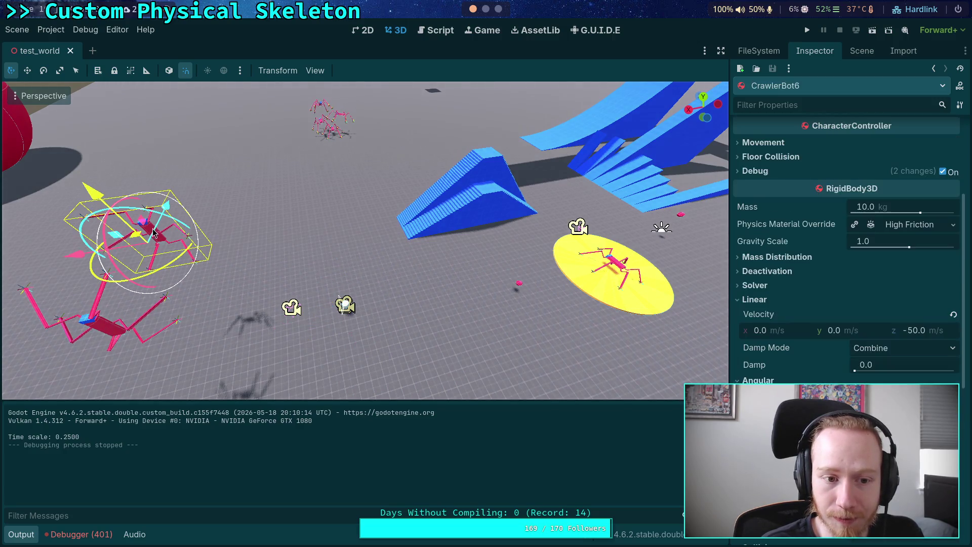
left_click(928, 333)
left_click(96, 327)
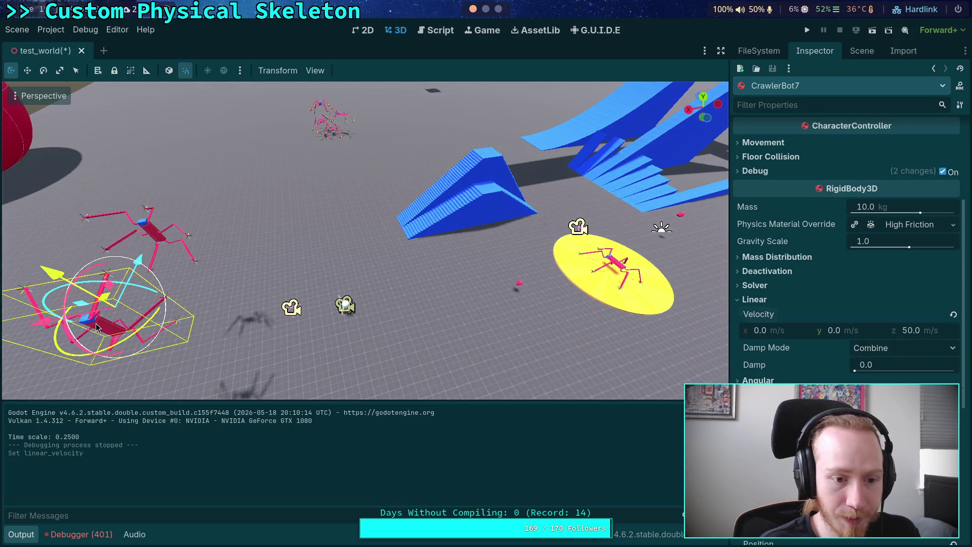
left_click(924, 332)
type("0")
left_click(808, 29)
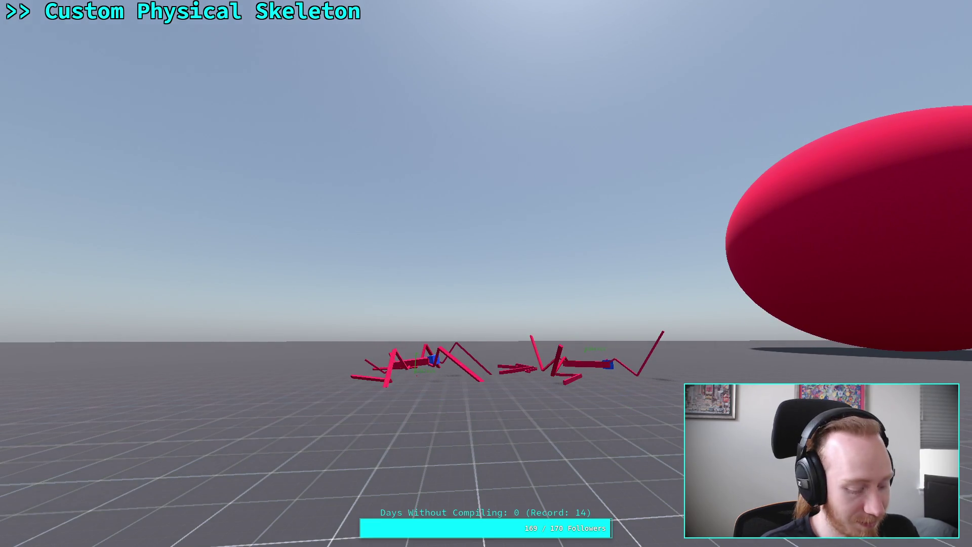
key("Escape")
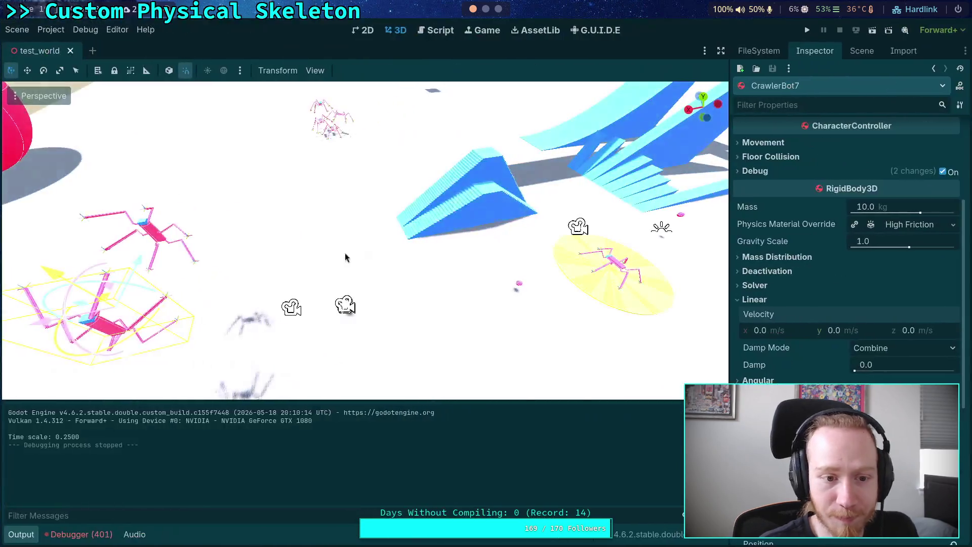
Rotate CrawlerBot7 by 90 degrees and run the scene again, then stop.
left_click_drag(142, 284, 79, 260)
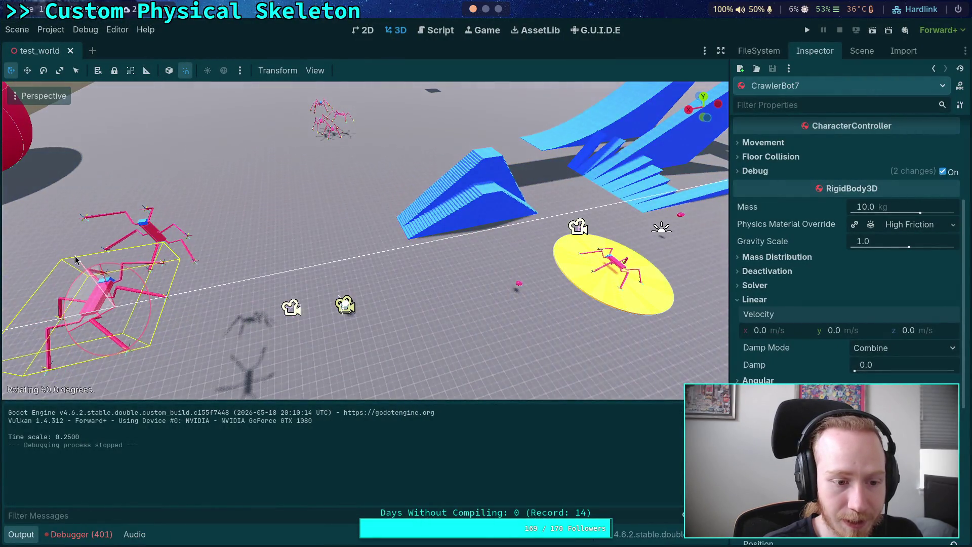
left_click(807, 30)
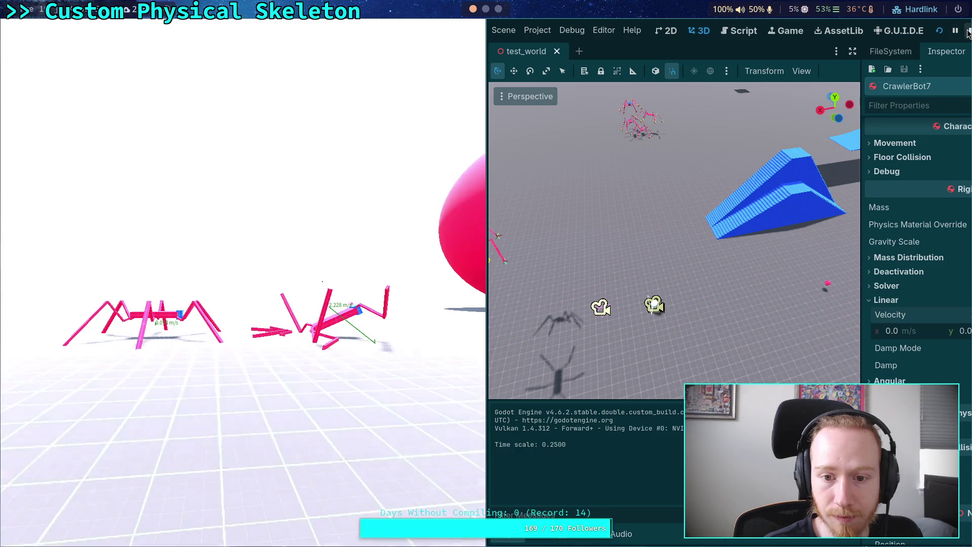
left_click(967, 32)
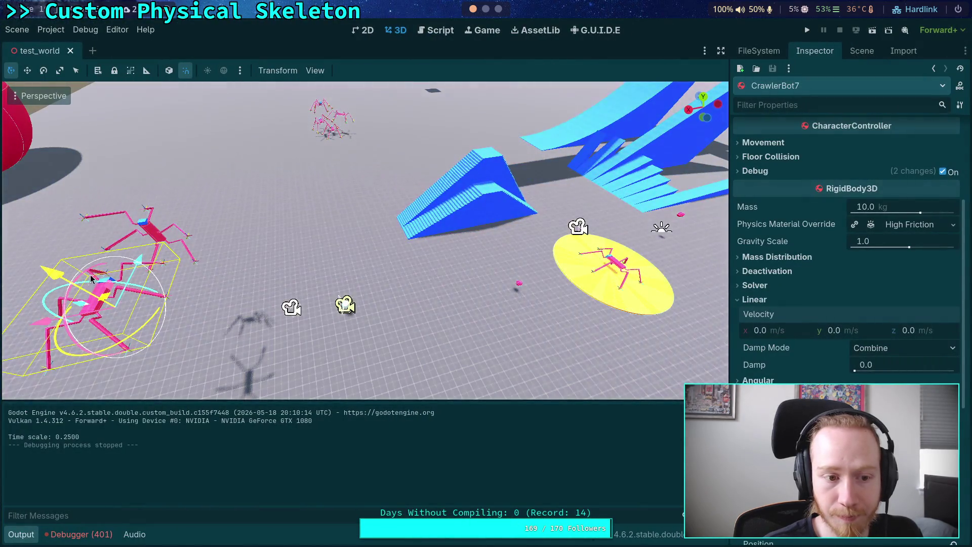
Rotate CrawlerBot7 back, give the bots z velocities 25 and -25, and run the collision.
left_click_drag(88, 272, 76, 326)
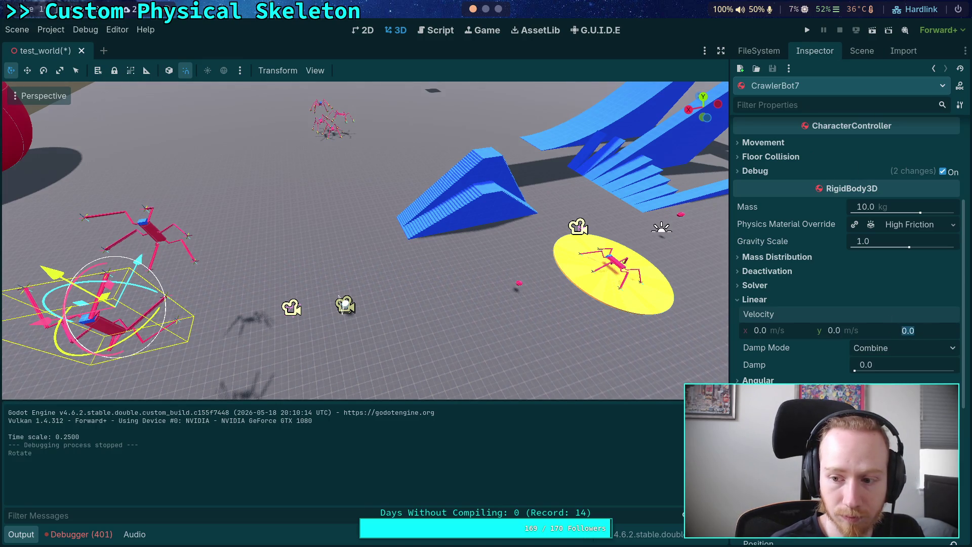
left_click(138, 233)
left_click(926, 329)
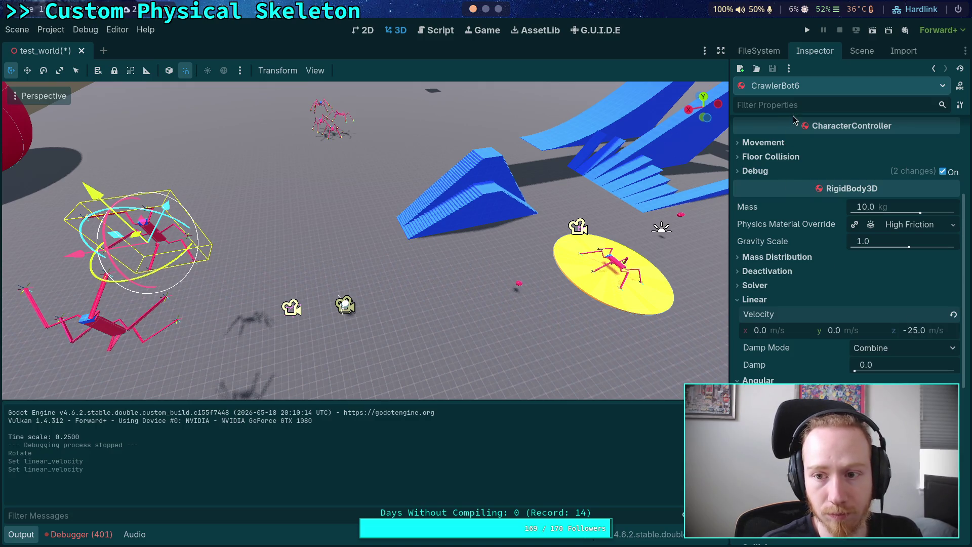
left_click(807, 30)
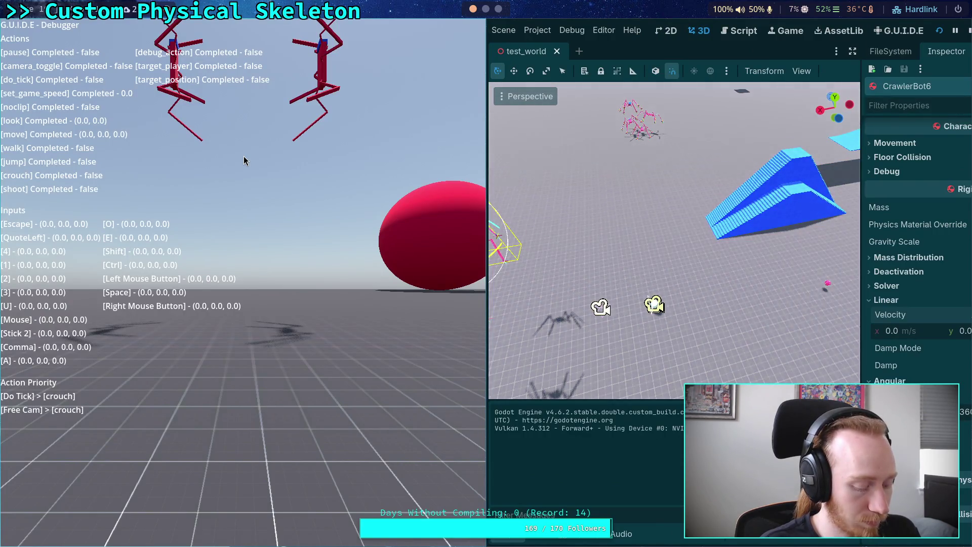
key("F11")
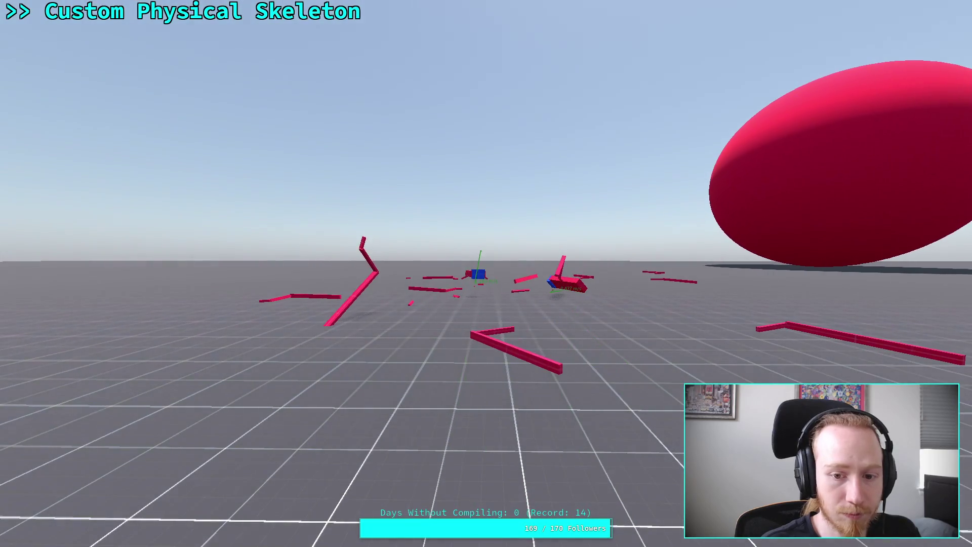
key("F11")
key("F8")
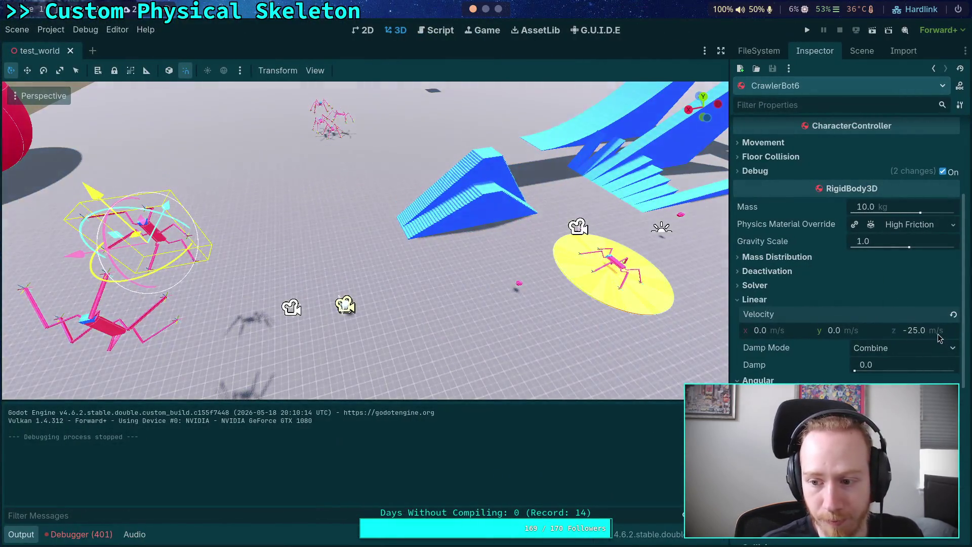
Set CrawlerBot6's Z velocity to -500 m/s and CrawlerBot7's to 500 m/s.
left_click(938, 336)
type("-500")
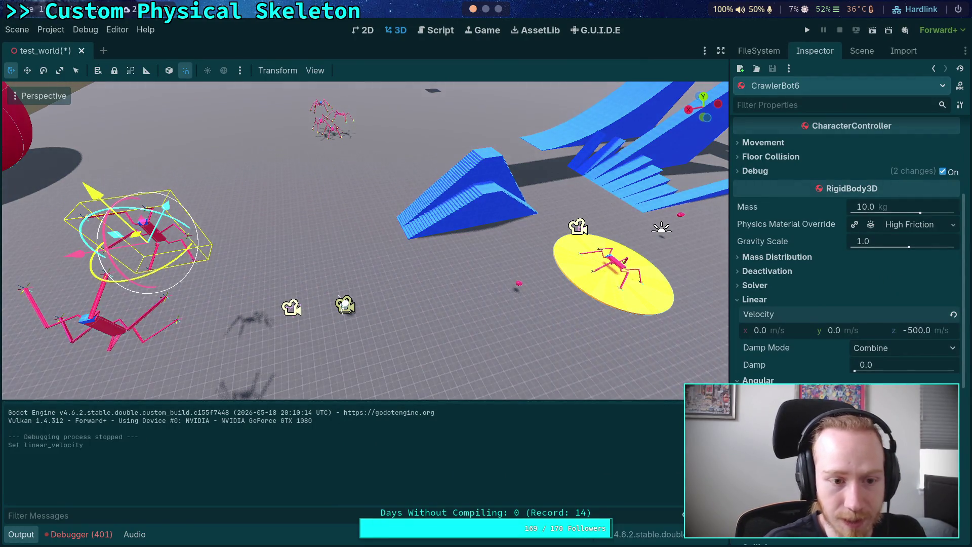
left_click(101, 333)
left_click(938, 336)
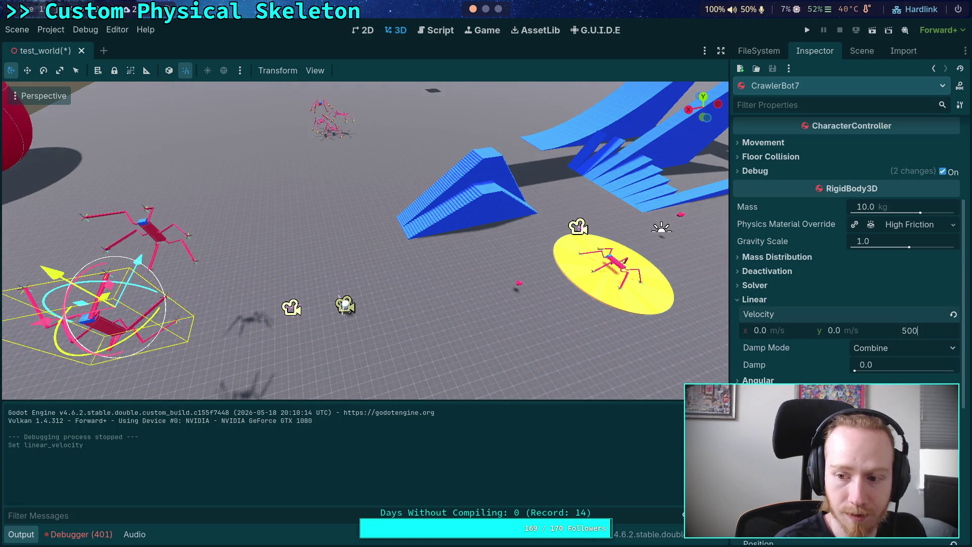
Drag both bots apart along Z, set CrawlerBot7's Position z to -10, and run the scene.
key("f")
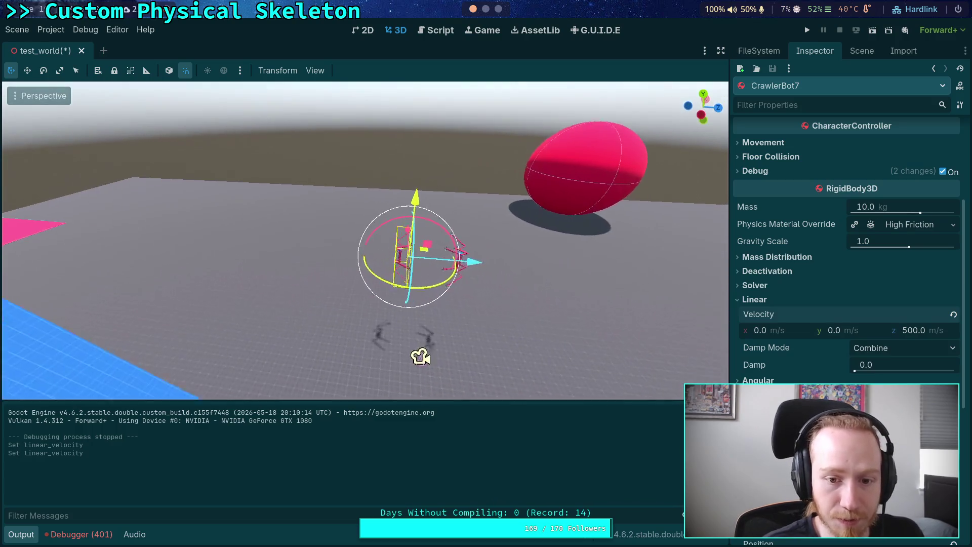
mouse_move(403, 350)
left_mouse_down()
mouse_move(417, 268)
mouse_move(398, 267)
left_mouse_up()
left_click(448, 259)
left_click_drag(512, 264, 641, 278)
left_click(335, 255)
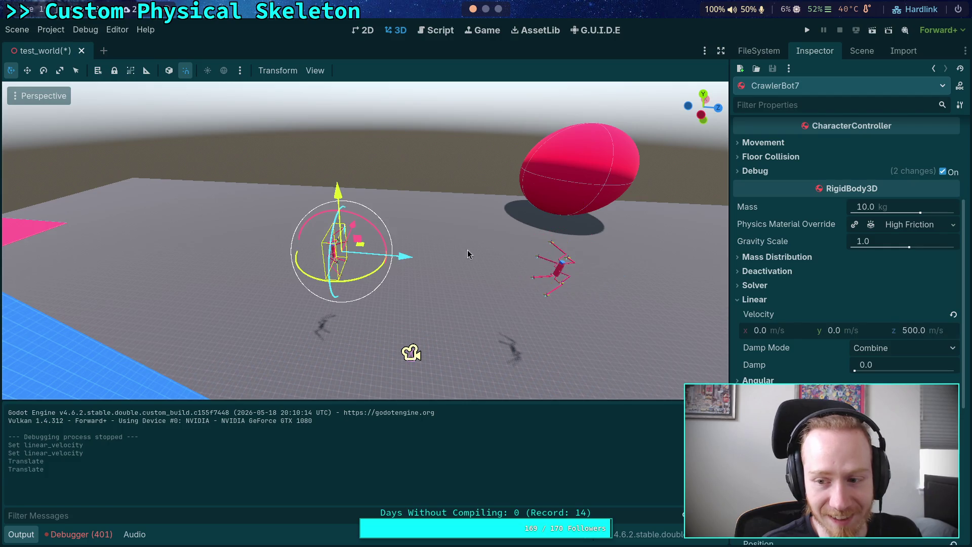
left_click(916, 298)
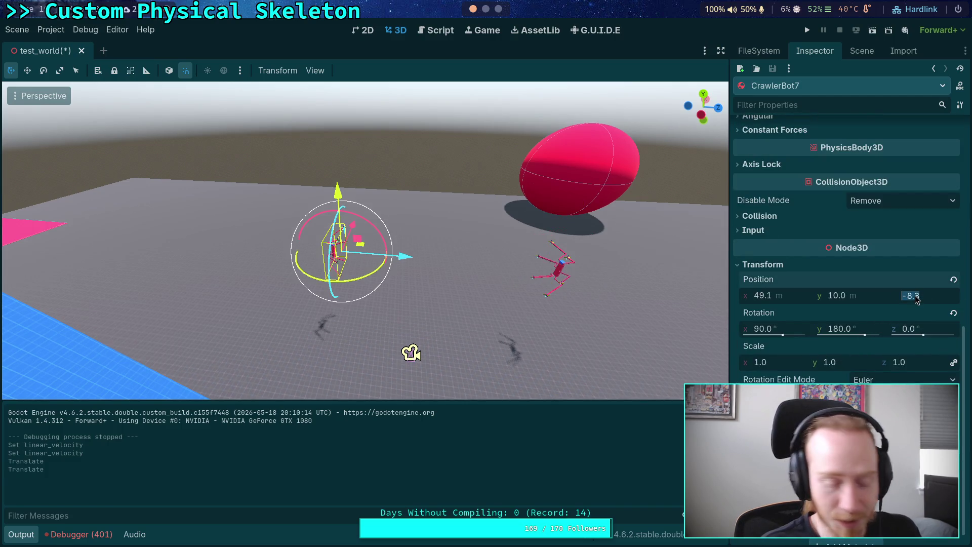
key("Return")
key("F6")
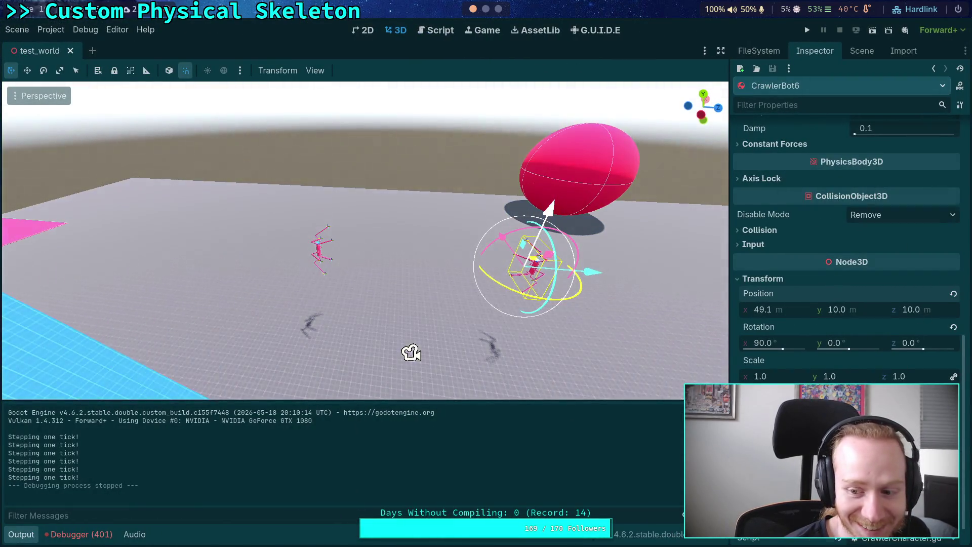
Try CrawlerBot7's Position z at -100, then undo it back to -10.
scroll(816, 249, "down", 1)
scroll(816, 249, "up", 15)
left_click(927, 357)
type("-100")
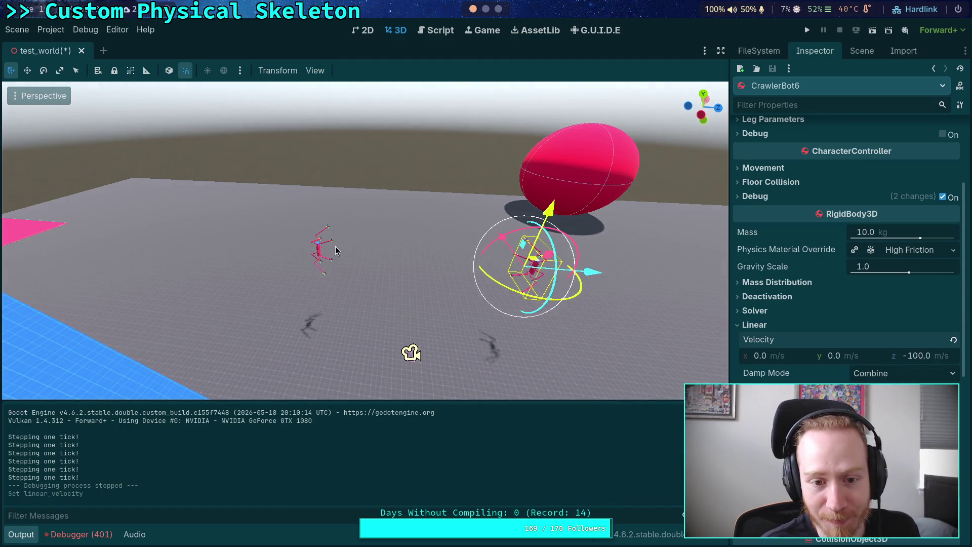
left_click(316, 250)
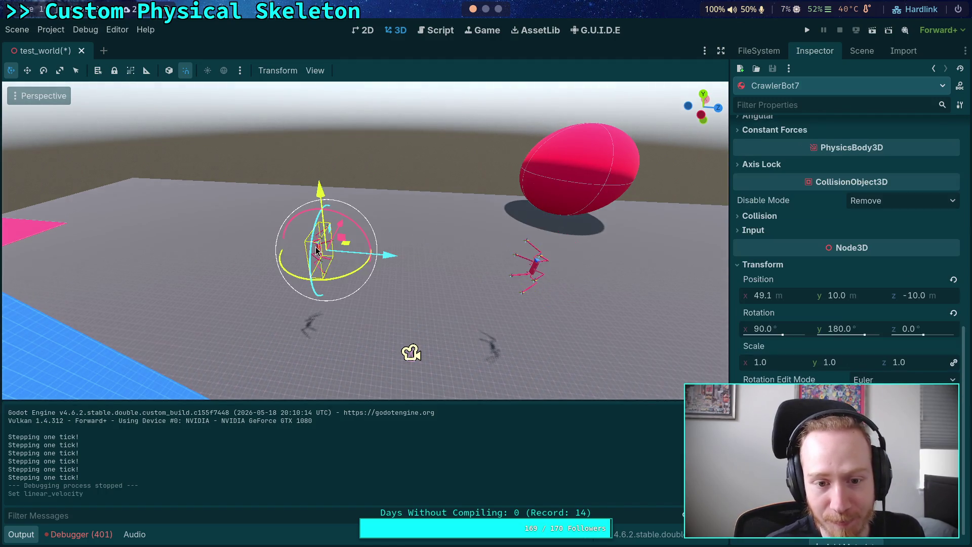
left_click(929, 296)
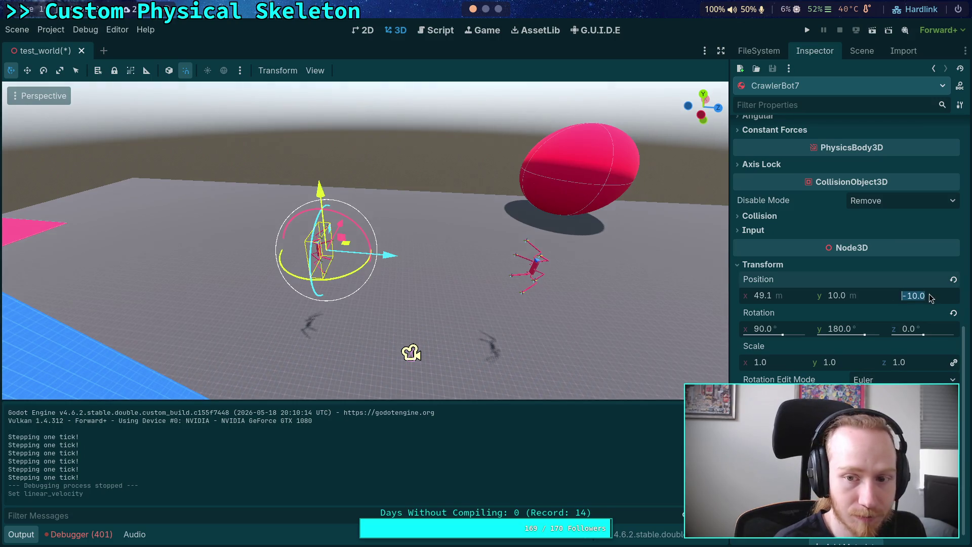
type("-100")
key("Return")
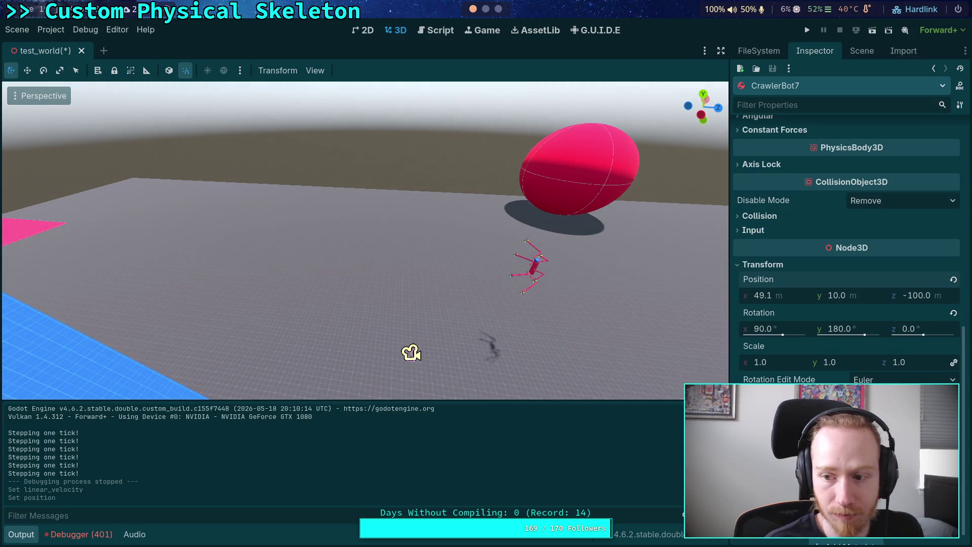
key("ctrl+z")
Set CrawlerBot7's Z velocity to 100 m/s, then save, run, and show the editor beside the game.
scroll(850, 332, "down", 1)
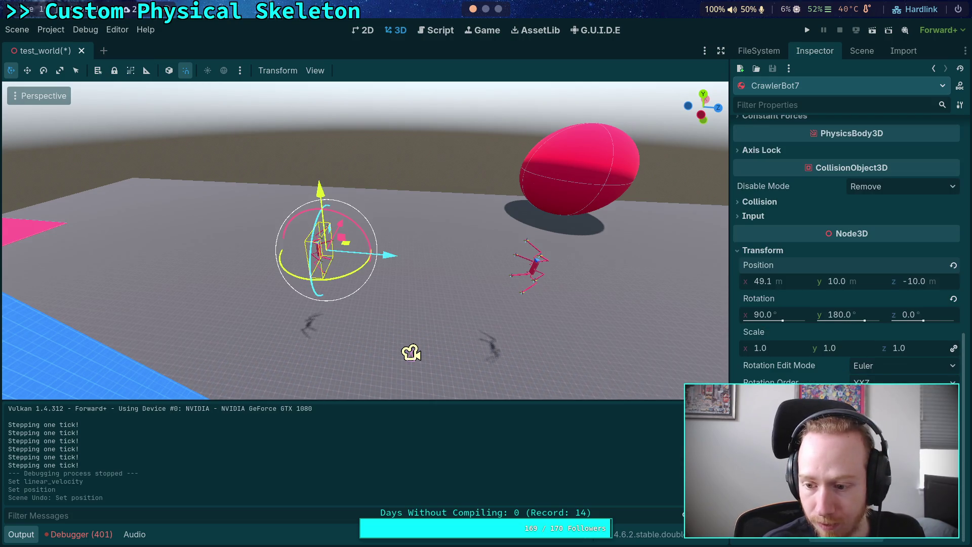
scroll(817, 344, "up", 5)
left_click(933, 272)
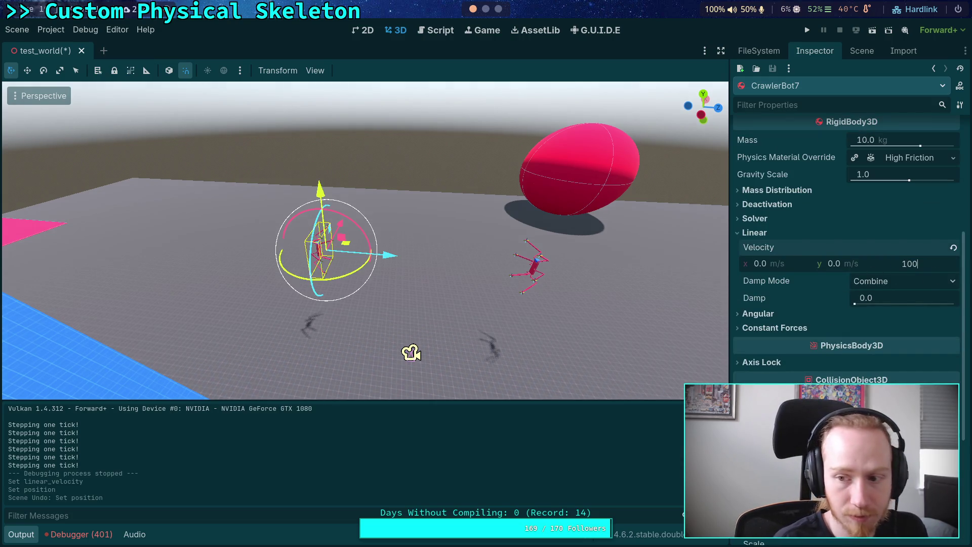
key("Return")
left_click(807, 30)
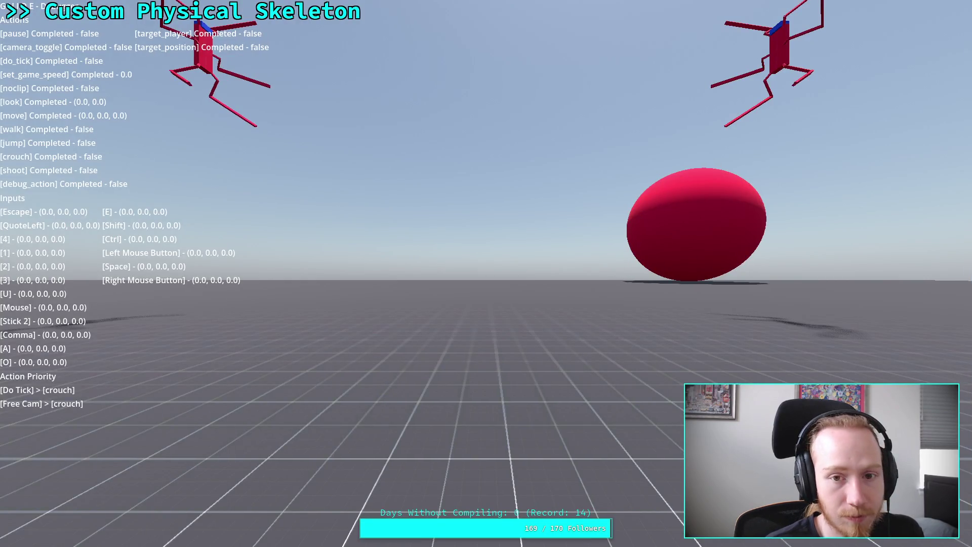
left_click(244, 143)
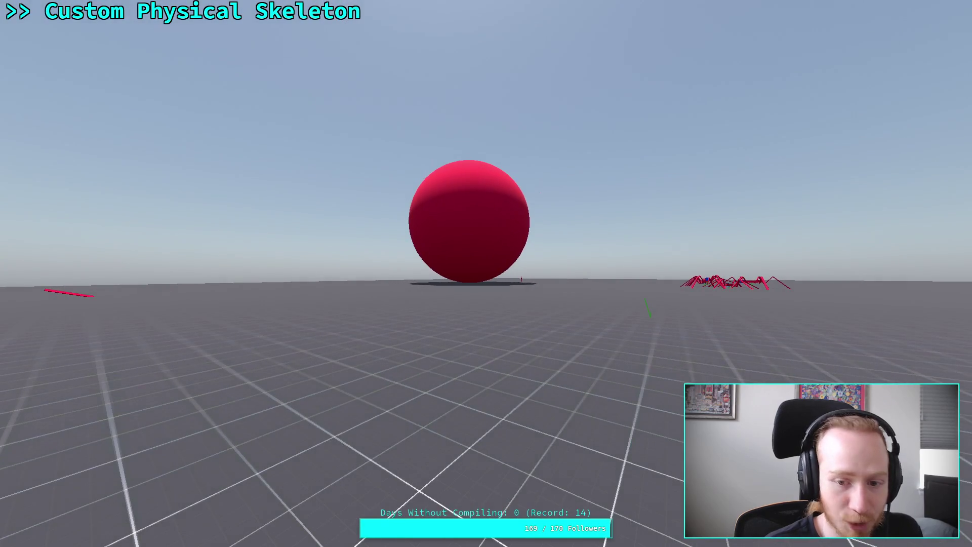
key("Escape")
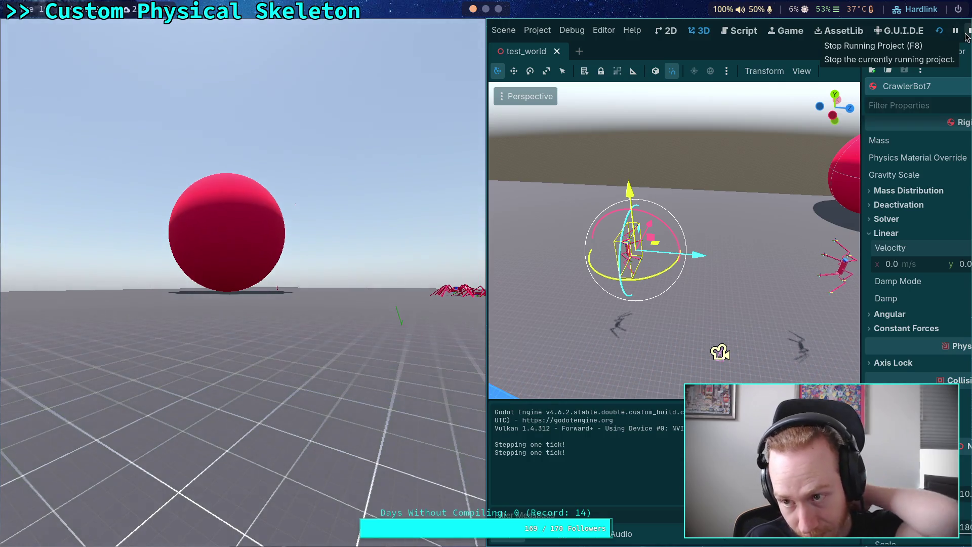
Stop the game and expand, then collapse, CrawlerBot7's Solver settings.
left_click(967, 34)
left_click(862, 50)
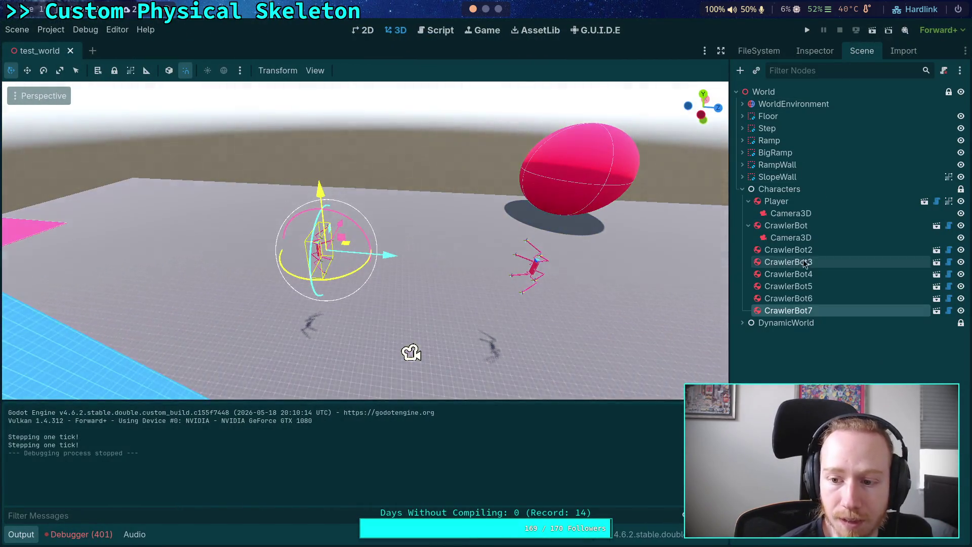
left_click(815, 50)
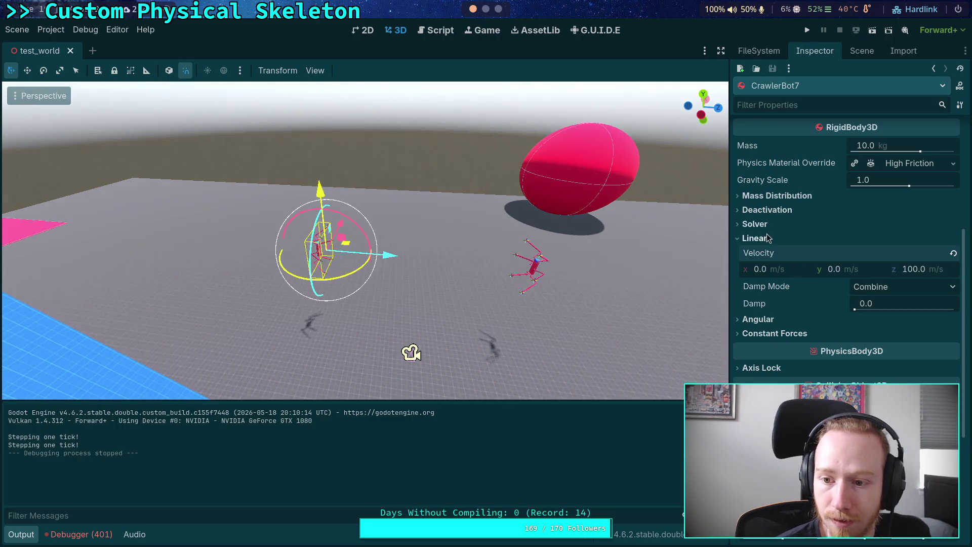
left_click(754, 225)
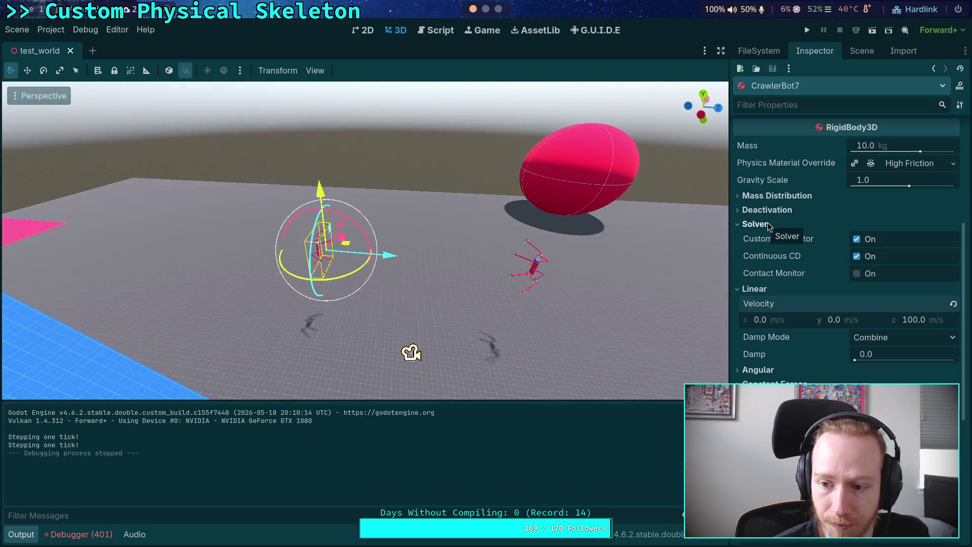
left_click(755, 224)
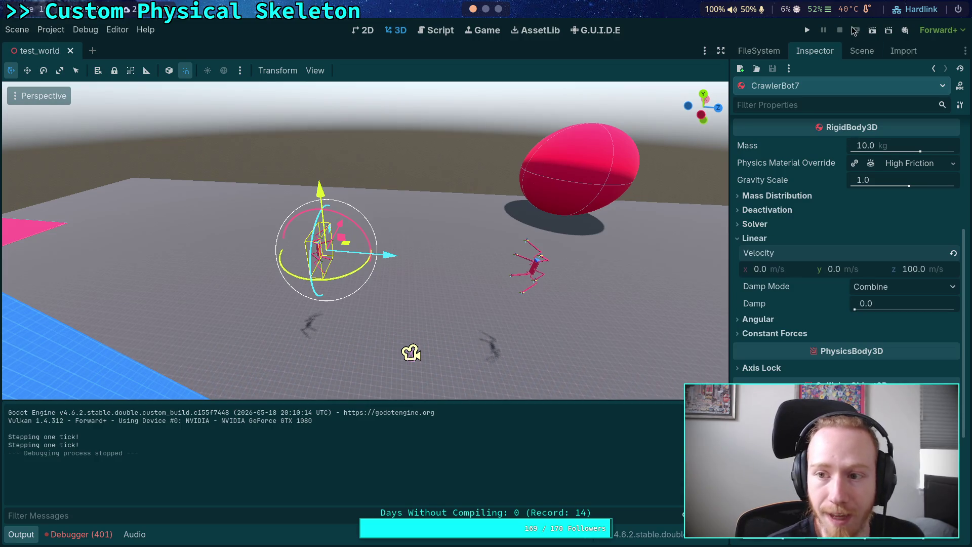
Run the scene once more, close it, and set CrawlerBot7's Z velocity to 50 m/s.
left_click(807, 31)
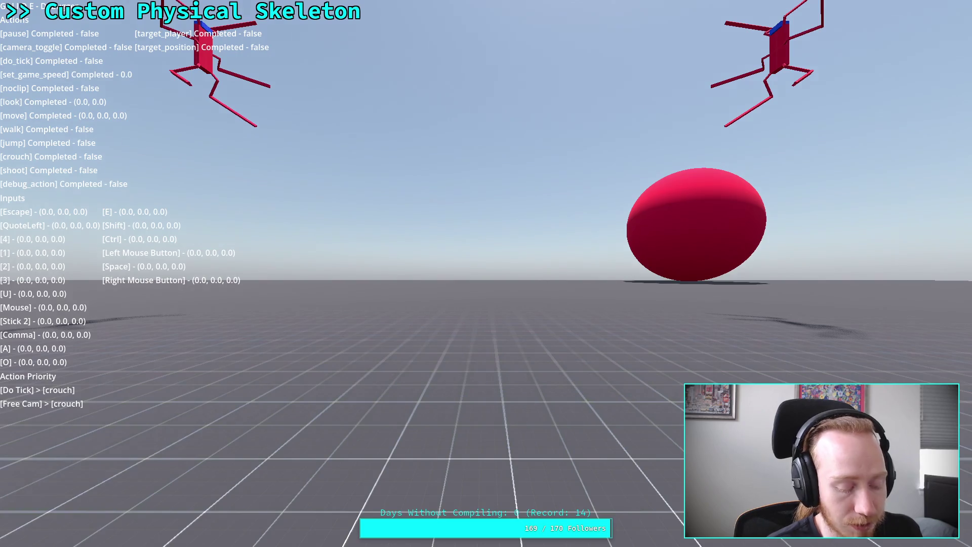
key("grave")
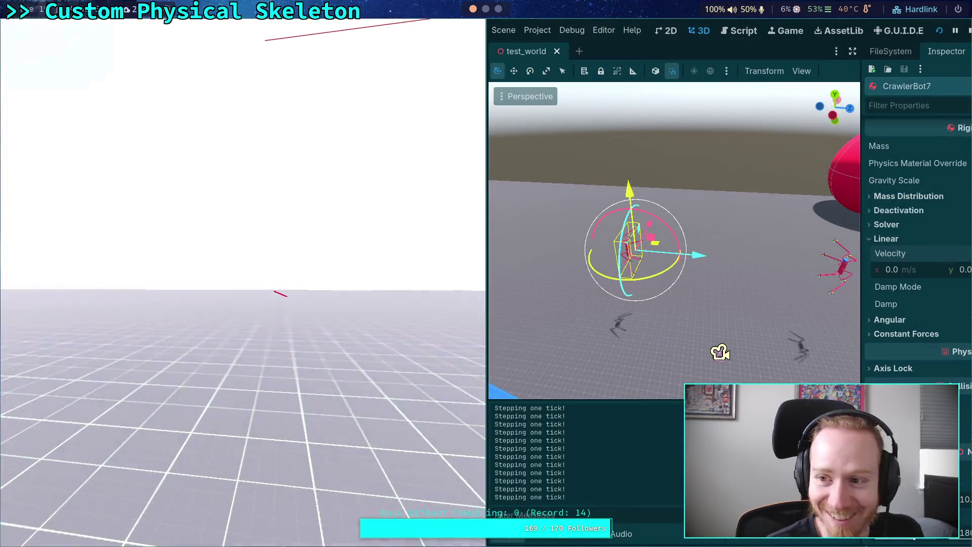
key("F8")
left_click(915, 271)
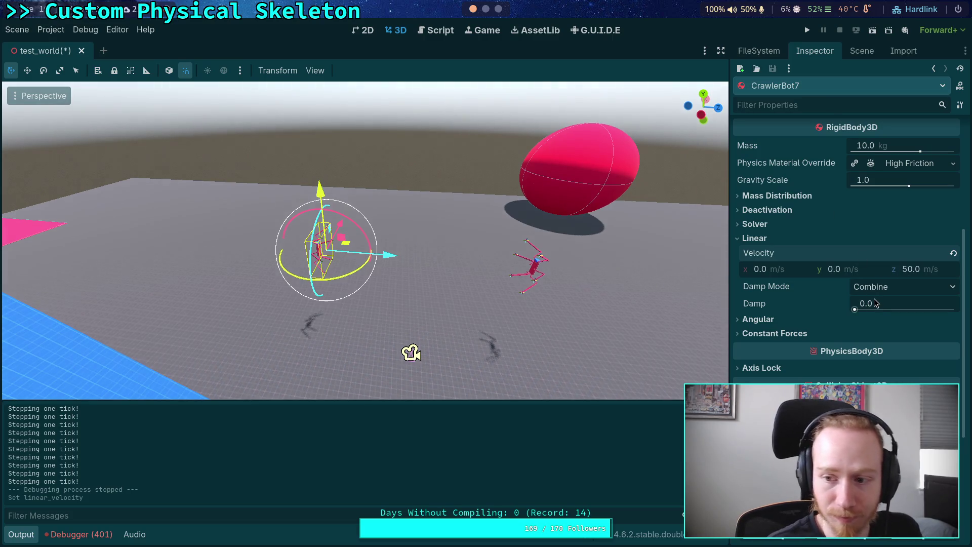
Set CrawlerBot6's Z velocity to -50 m/s, then run and close the collision test.
left_click(861, 51)
left_click(790, 299)
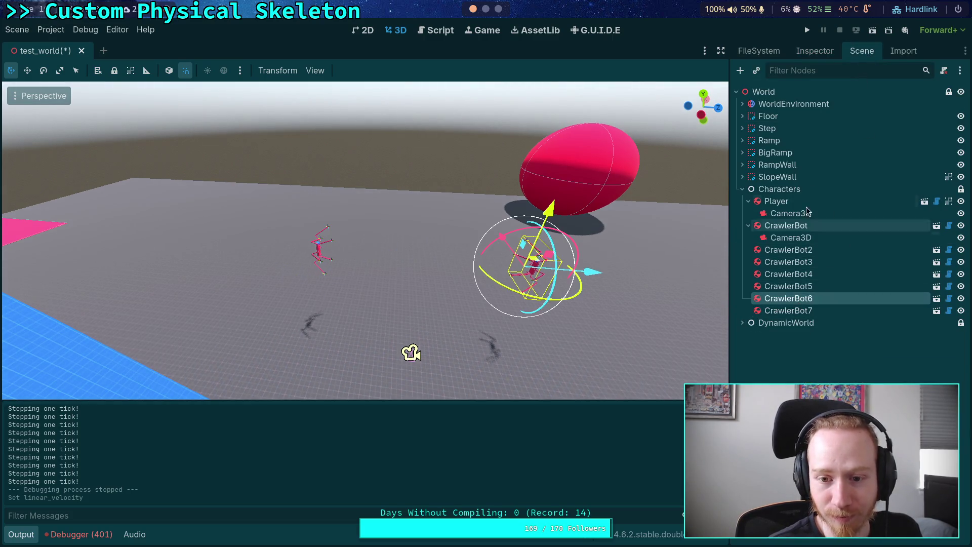
left_click(827, 51)
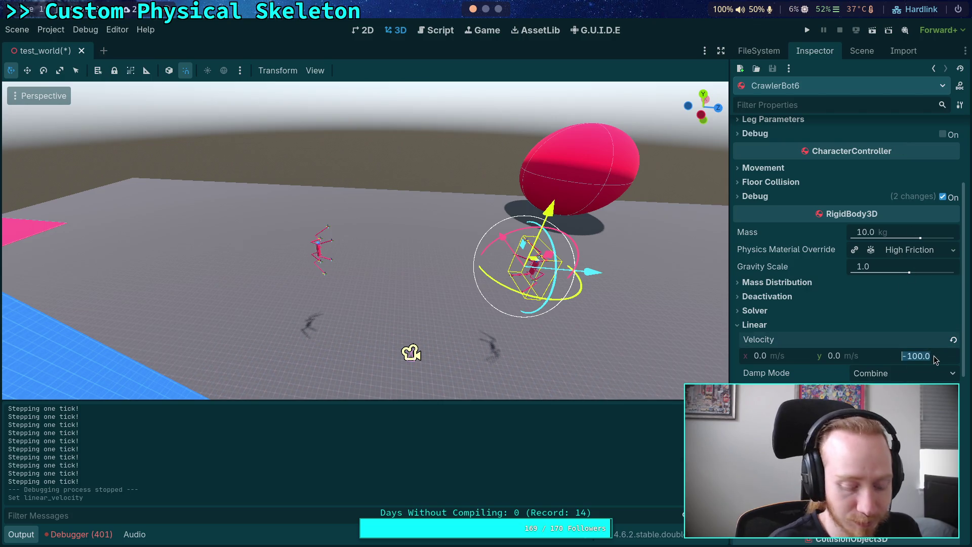
left_click(807, 30)
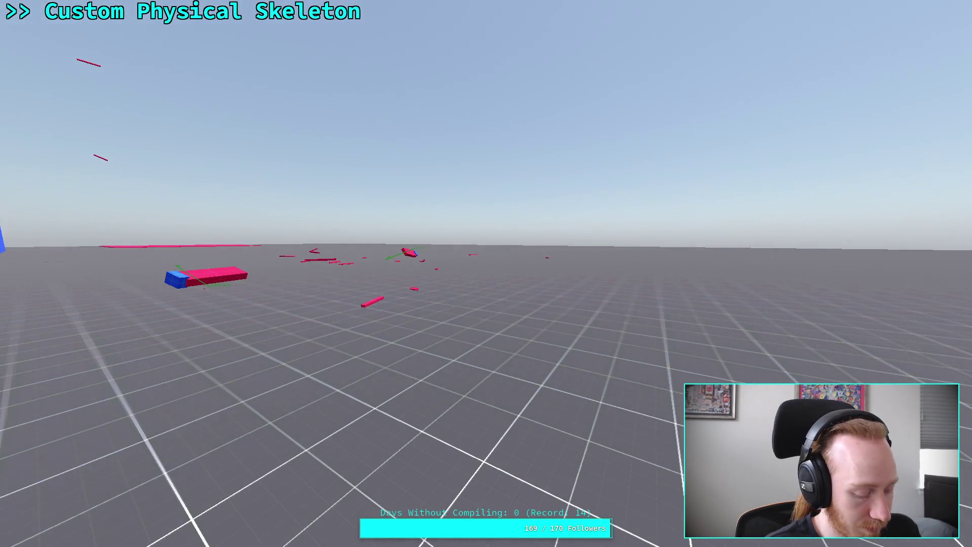
key("Escape")
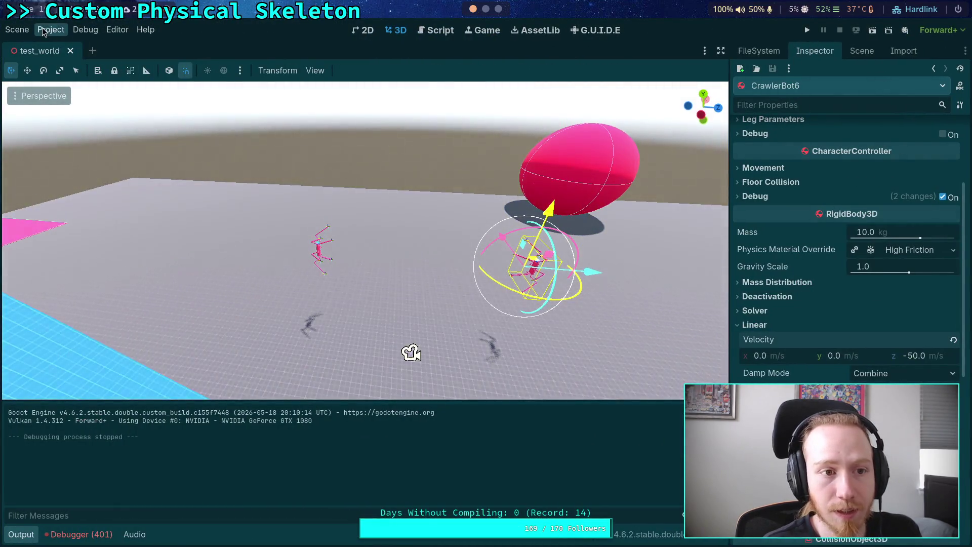
Open the Project menu and dismiss it without choosing anything.
left_click(51, 29)
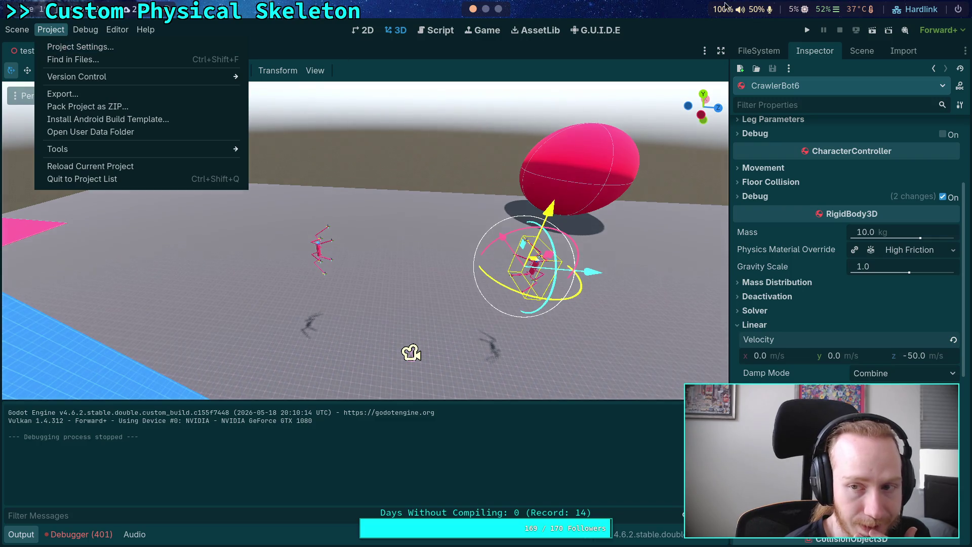
left_click(750, 39)
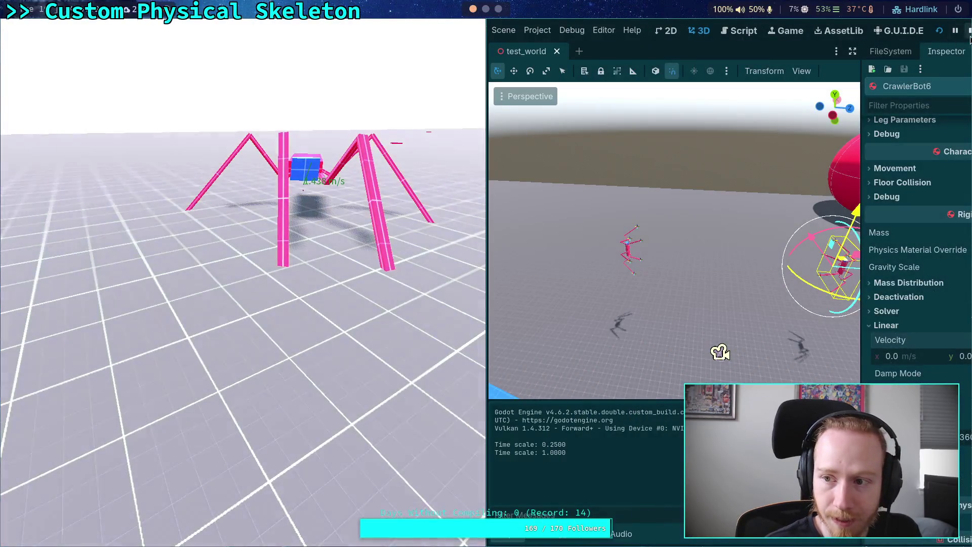
Stop the game, rerun it with F5, close it, and frame CrawlerBot6 in the viewport.
left_click(838, 30)
key("F5")
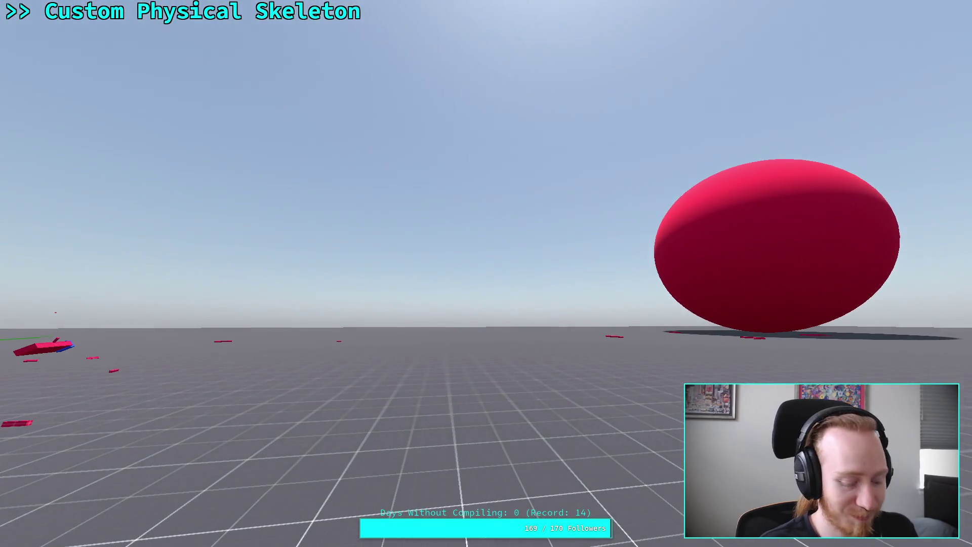
key("Escape")
key("f")
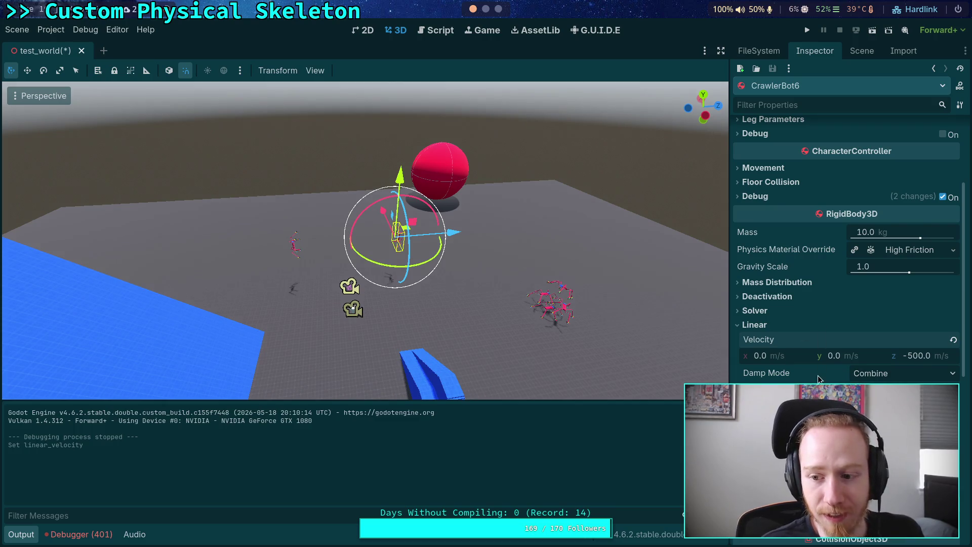
Move CrawlerBot6 to Position z 100, then select CrawlerBot7 to show its properties.
scroll(819, 379, "down", 5)
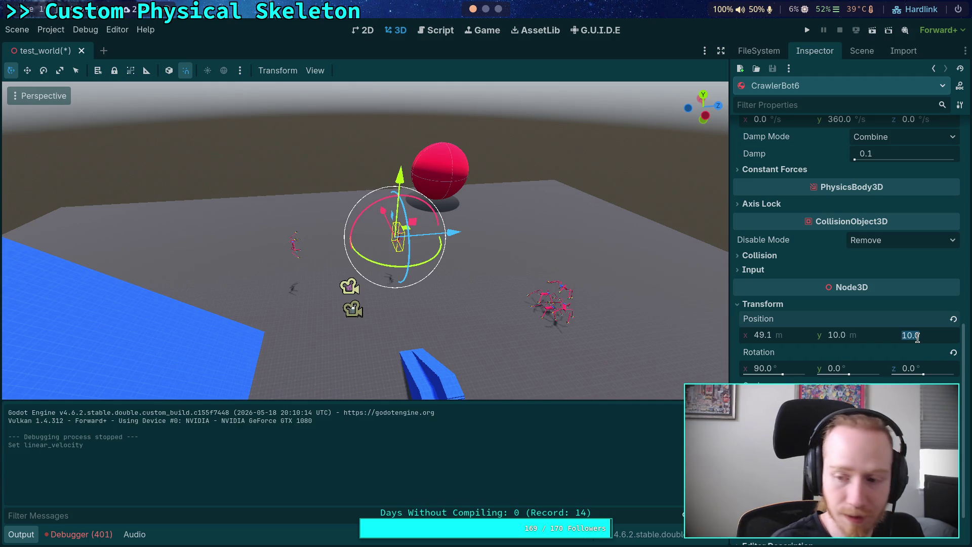
type("100")
key("Return")
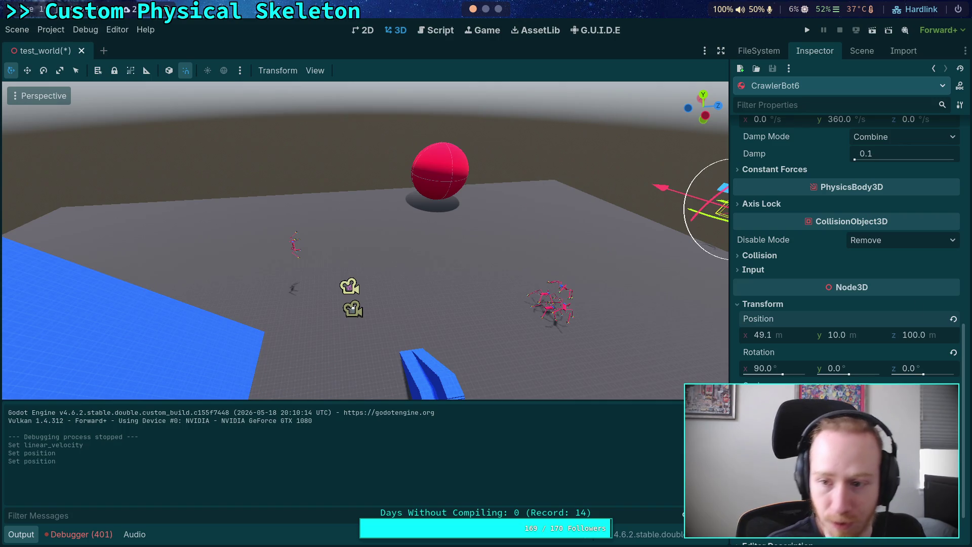
left_click(861, 51)
left_click(807, 311)
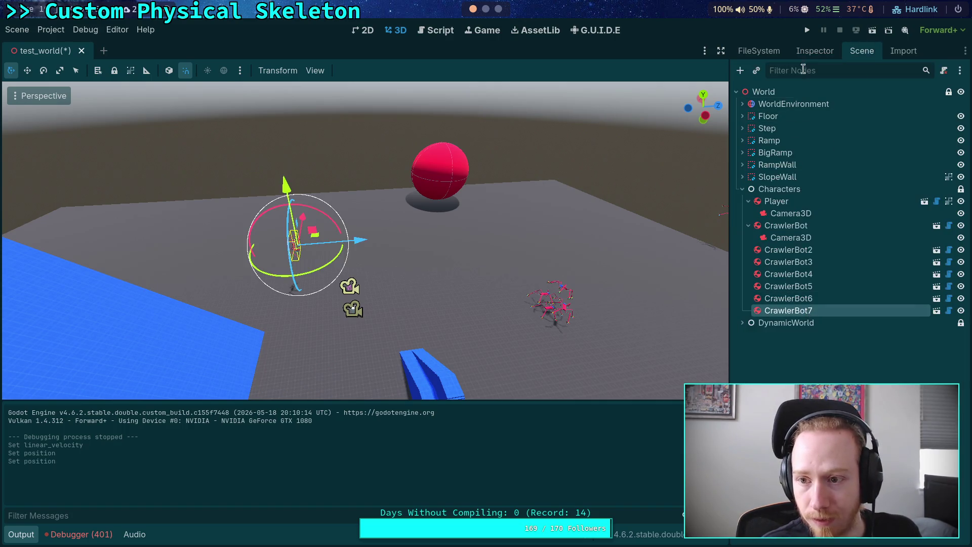
left_click(815, 50)
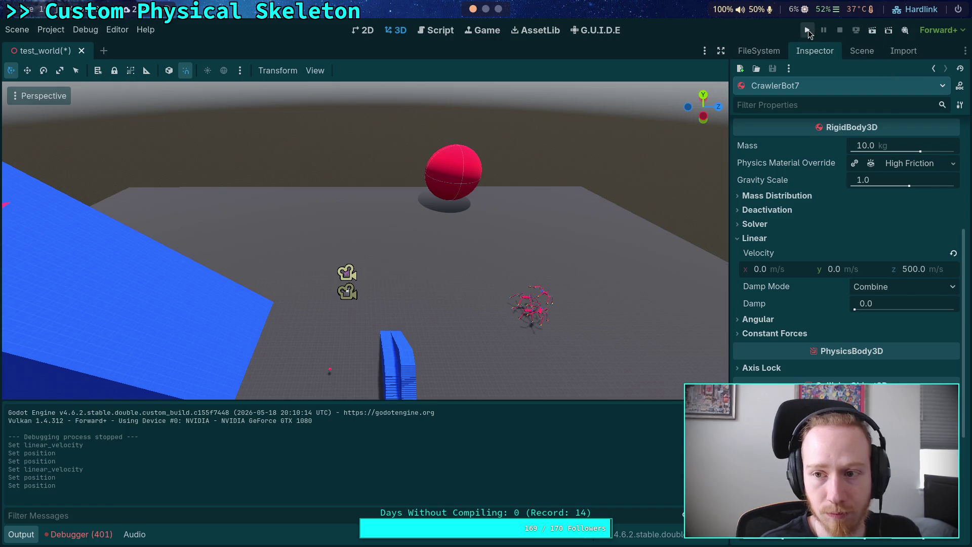
Run the 500 m/s setup fullscreen, watch the crawlers smash apart, then fly the camera toward CrawlerBot7.
left_click(807, 31)
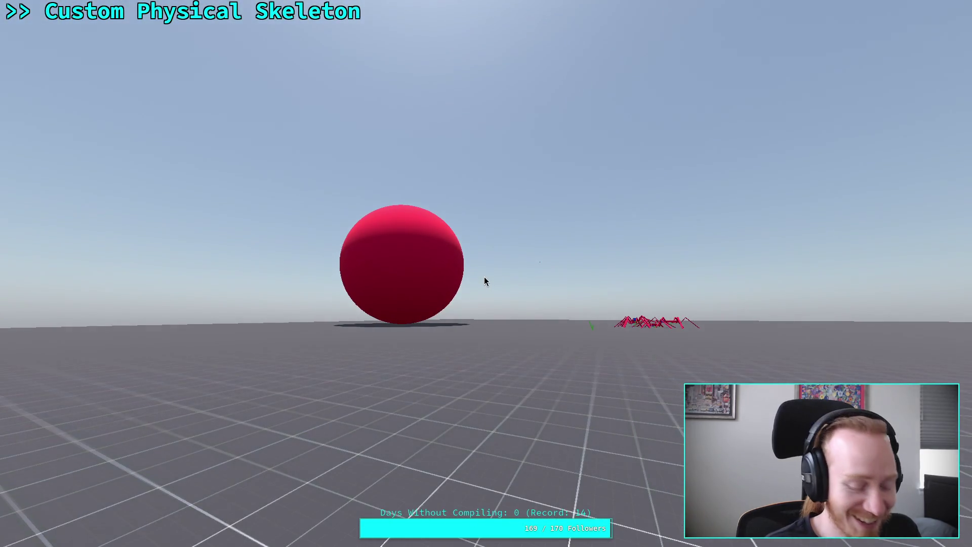
key("super+f")
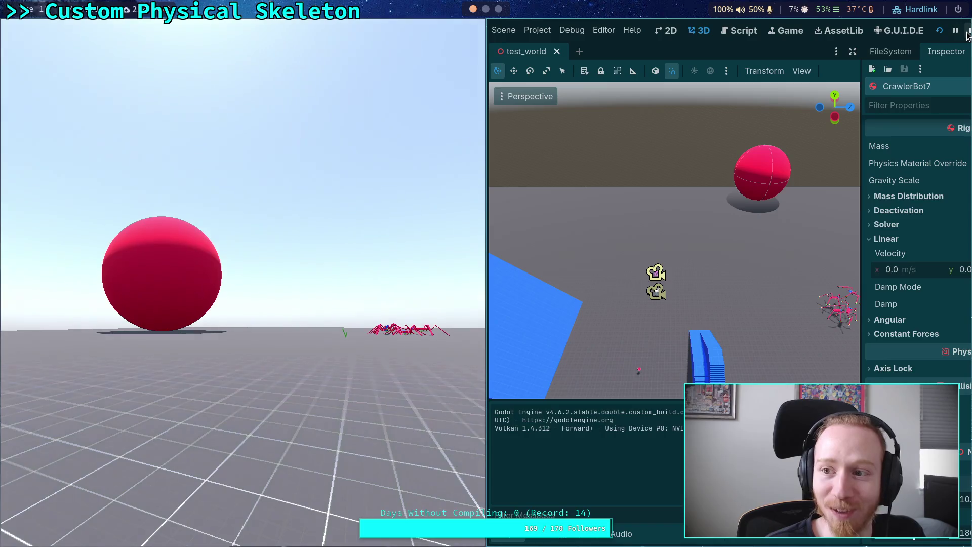
left_click(968, 31)
left_click(803, 28)
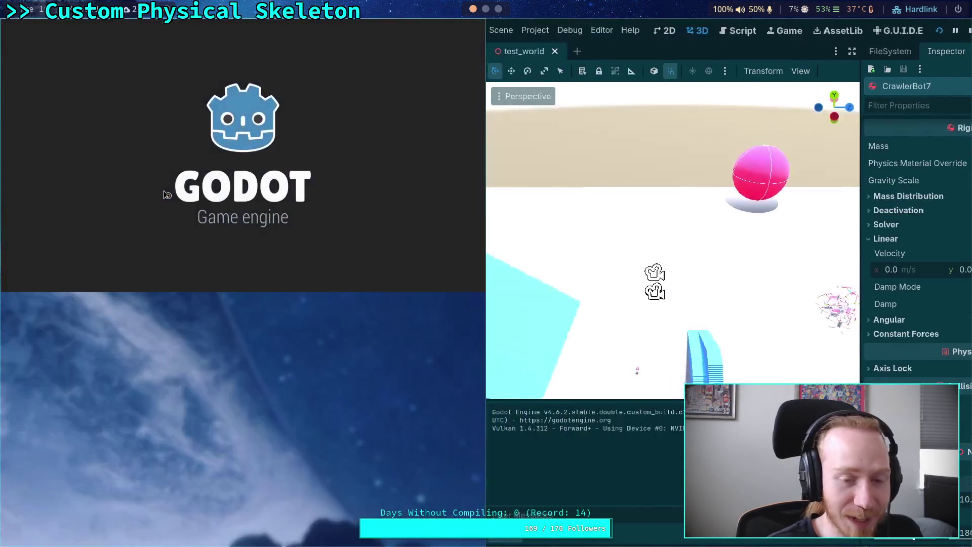
key("super+f")
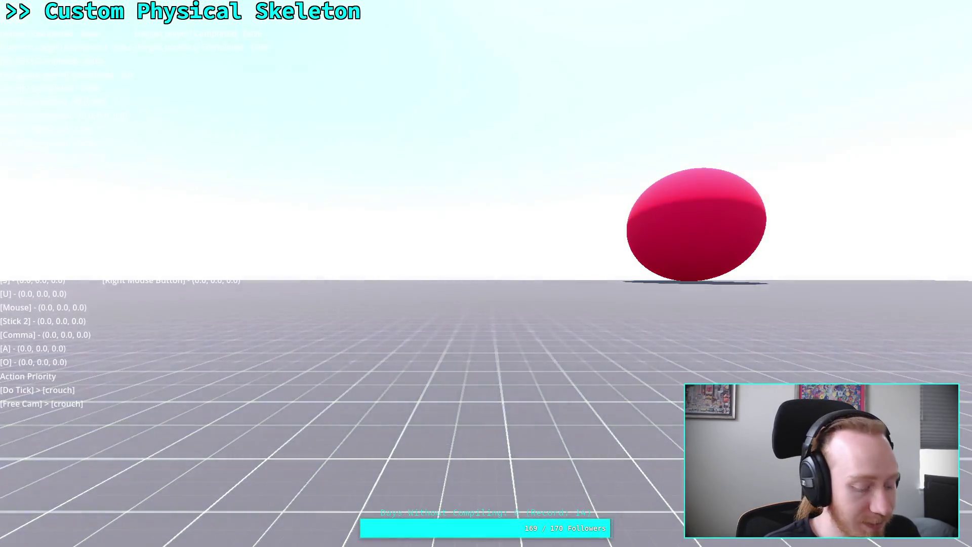
key("grave")
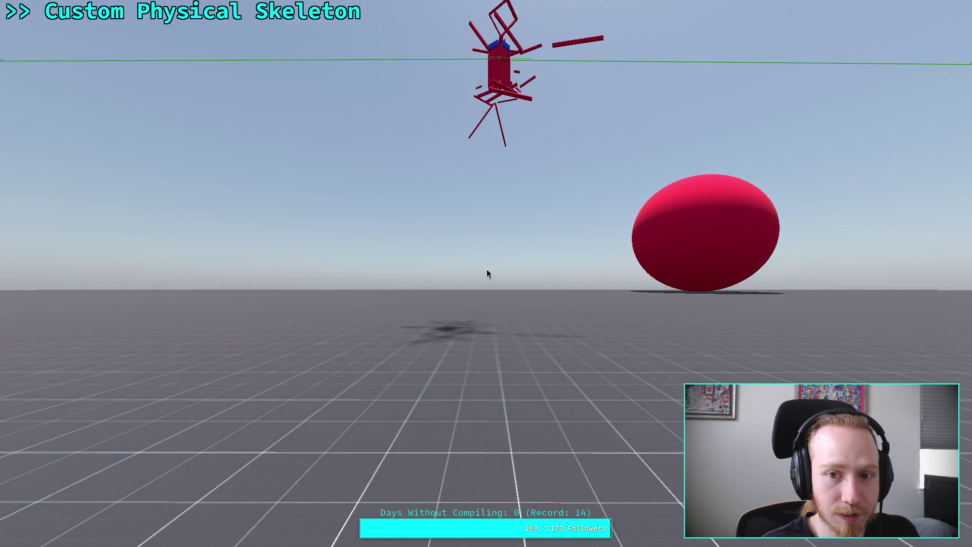
left_click(487, 269)
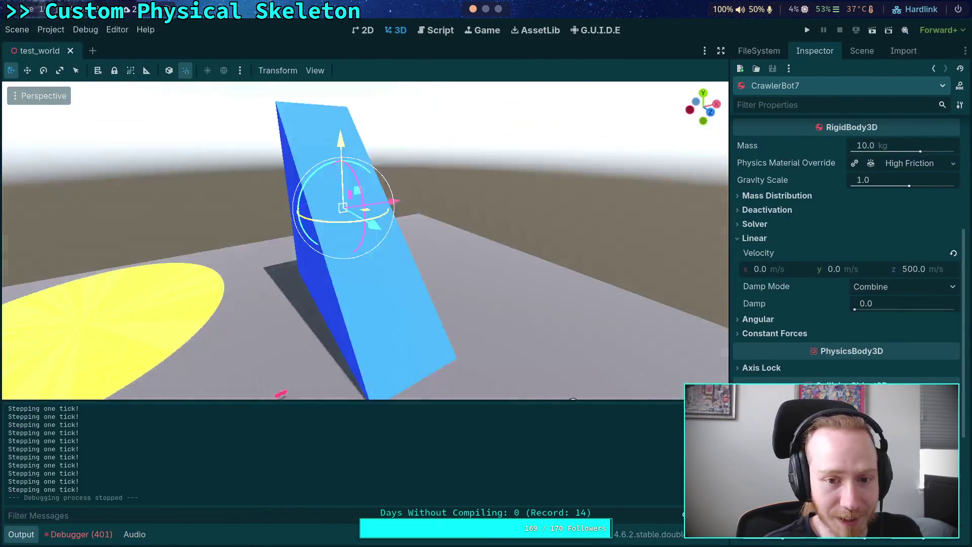
key("w")
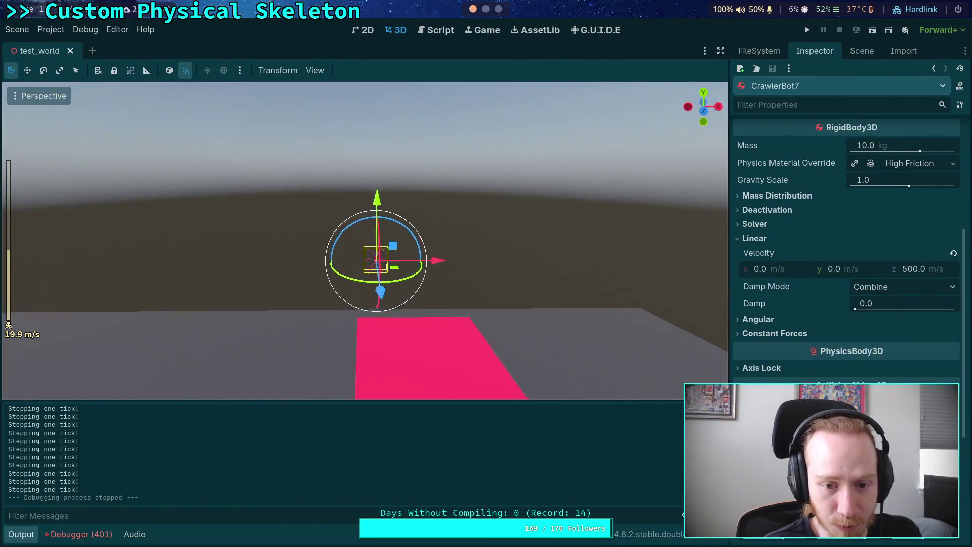
key("w")
left_click_drag(374, 249, 398, 254)
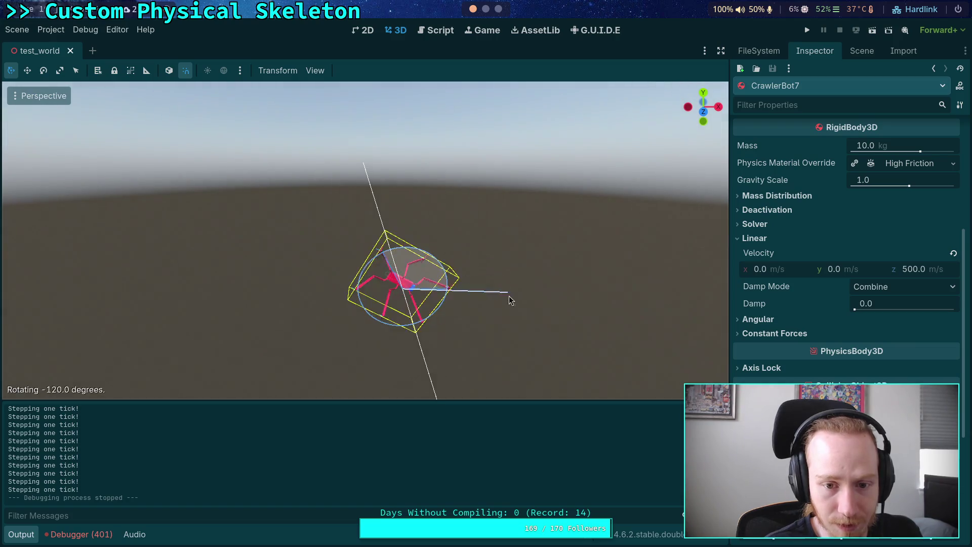
left_click_drag(464, 388, 467, 386)
left_click(805, 31)
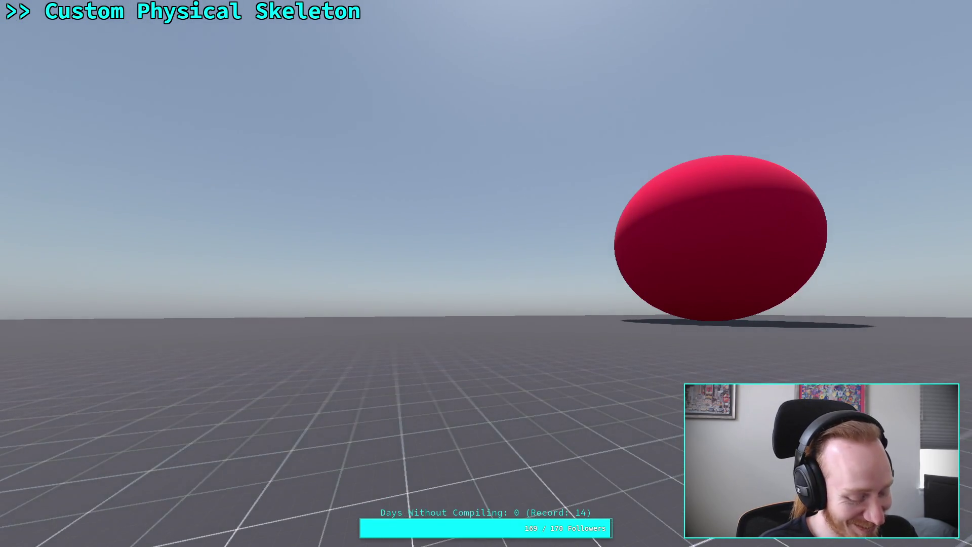
key("Escape")
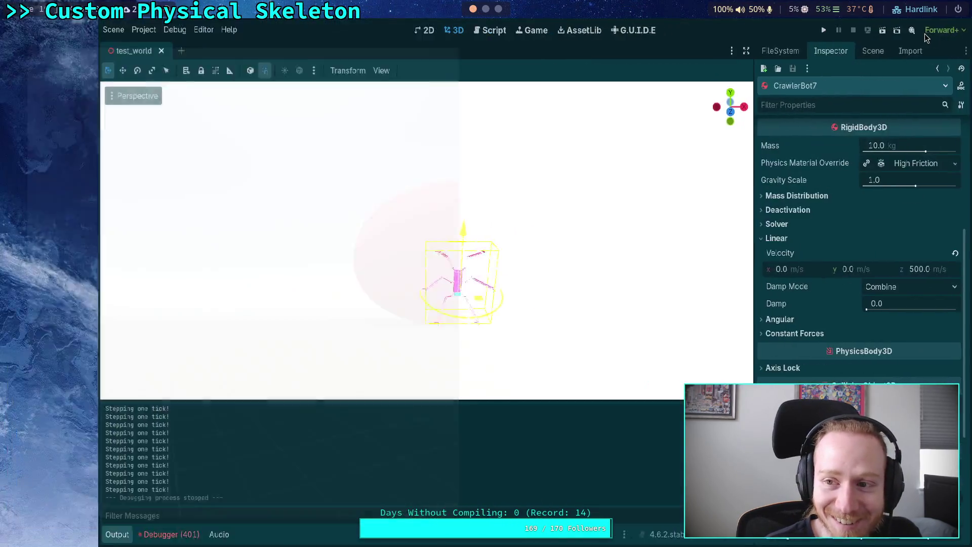
left_click(824, 30)
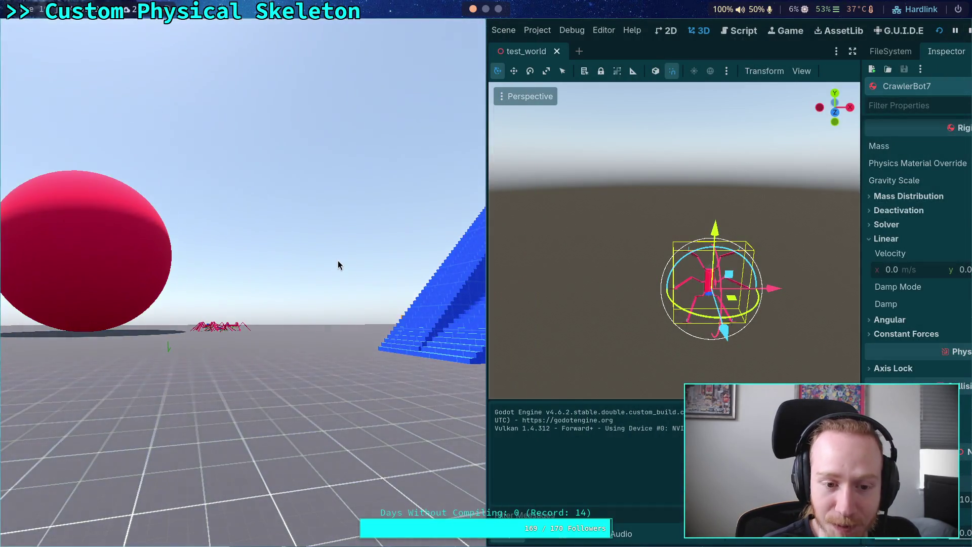
left_click(969, 32)
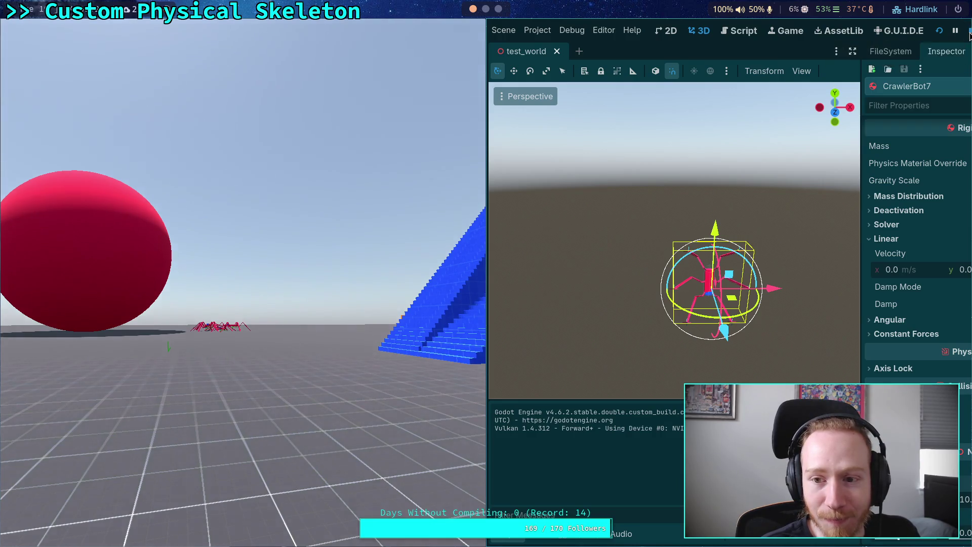
Slide CrawlerBot7 along X toward the ramp, lift it 1.3 m, and shift it 2 m along X.
mouse_move(482, 232)
left_mouse_down()
mouse_move(444, 152)
mouse_move(351, 273)
mouse_move(354, 340)
mouse_move(228, 205)
left_mouse_up()
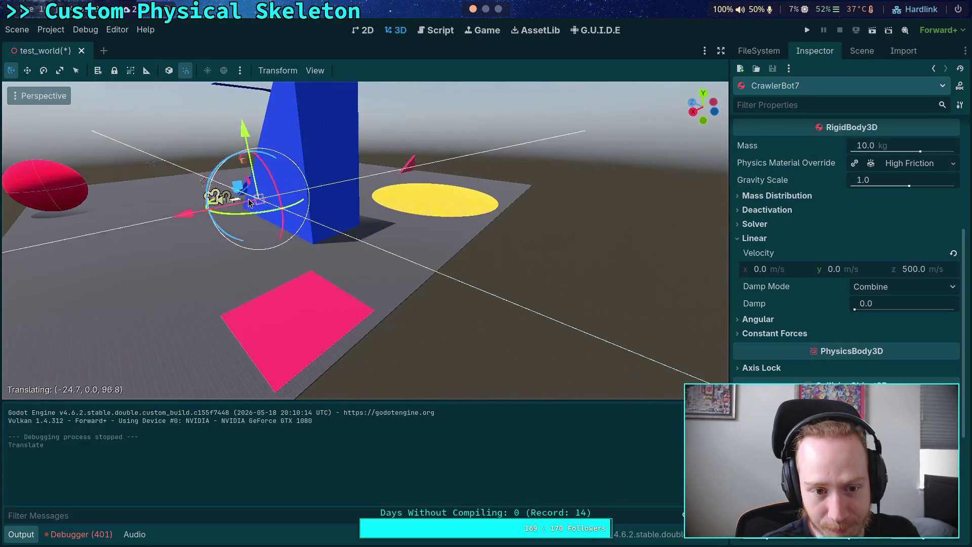
key("f")
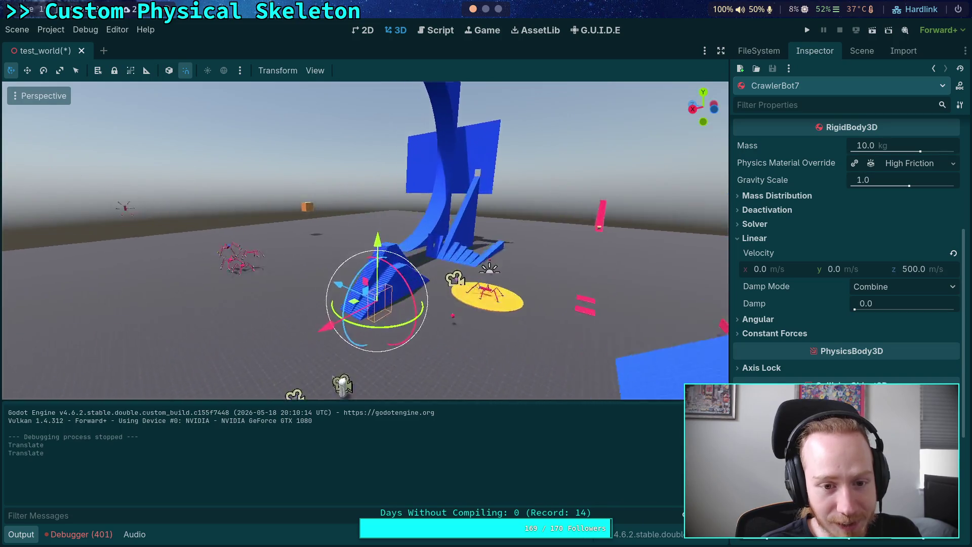
left_click_drag(299, 275, 185, 297)
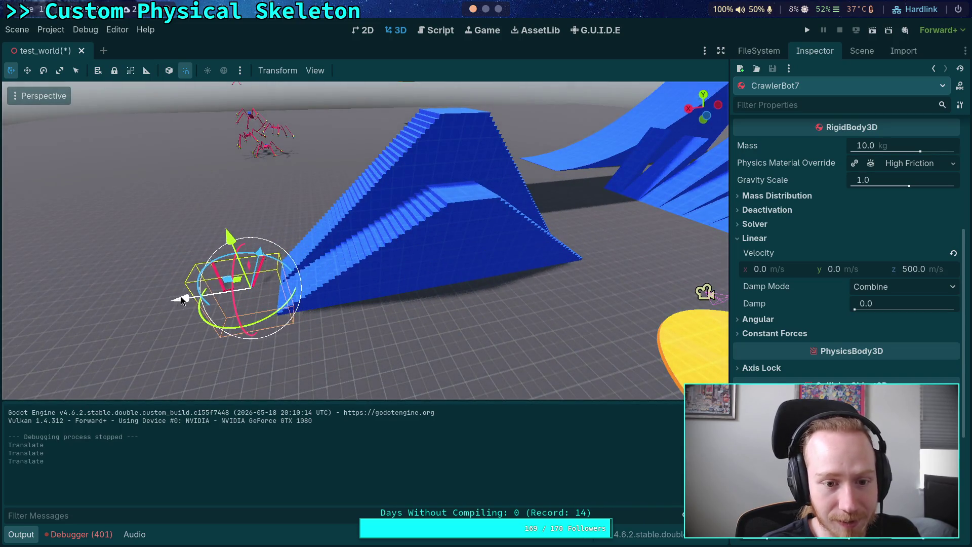
key("f")
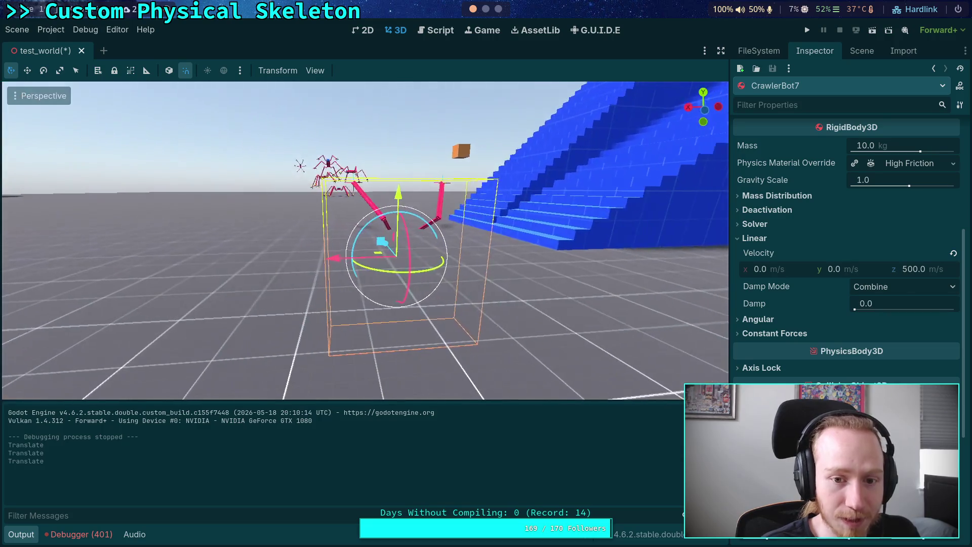
left_click_drag(381, 256, 408, 163)
key("f")
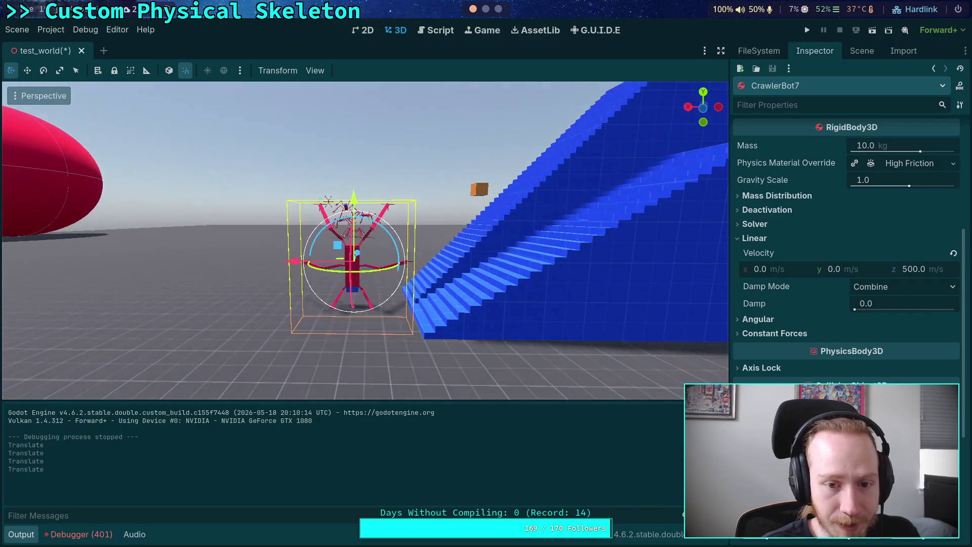
left_click_drag(402, 202, 403, 166)
left_click_drag(342, 242, 278, 242)
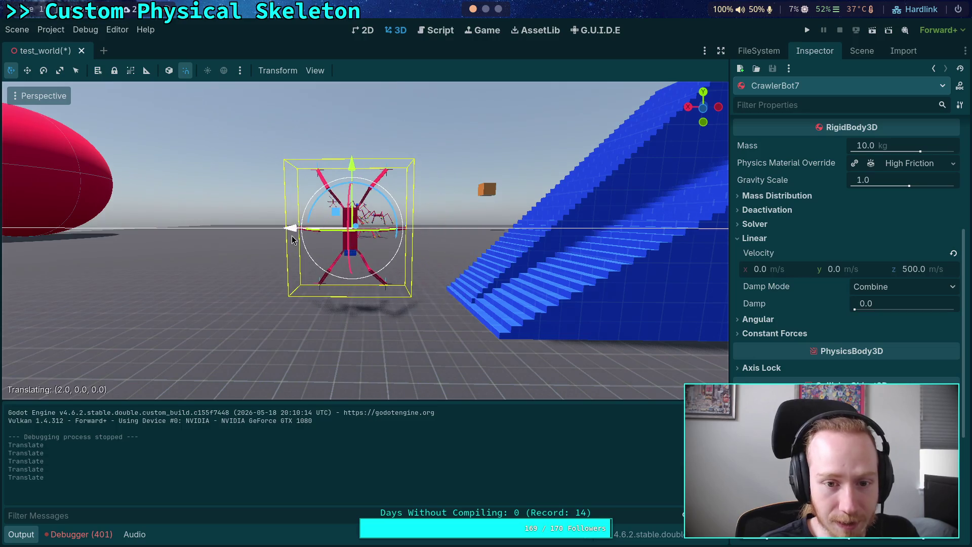
mouse_move(368, 202)
left_mouse_down()
mouse_move(449, 210)
mouse_move(481, 168)
mouse_move(427, 321)
mouse_move(412, 336)
mouse_move(486, 323)
mouse_move(403, 234)
left_mouse_up()
Move the Player left and 15.1 m along Z near the ramp.
left_click(414, 338)
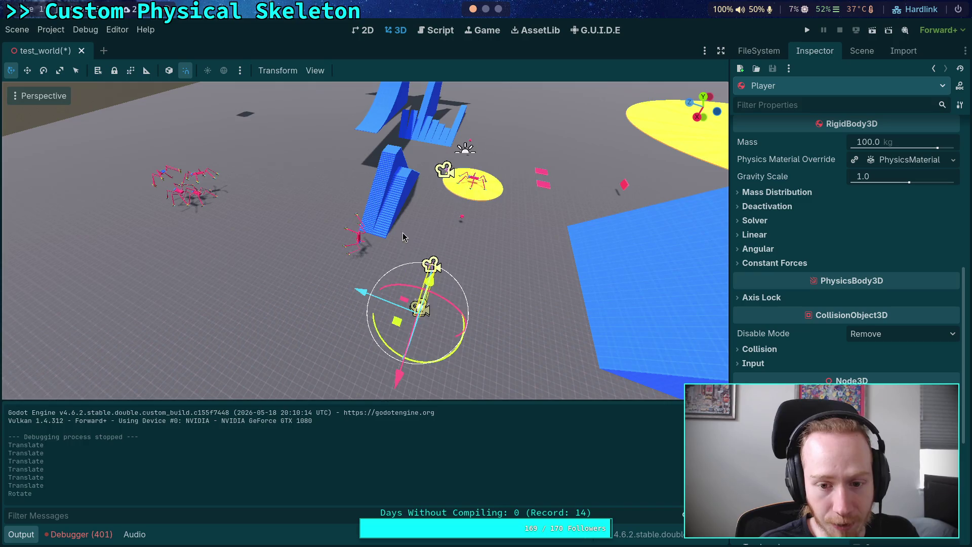
left_click(152, 263)
key("g")
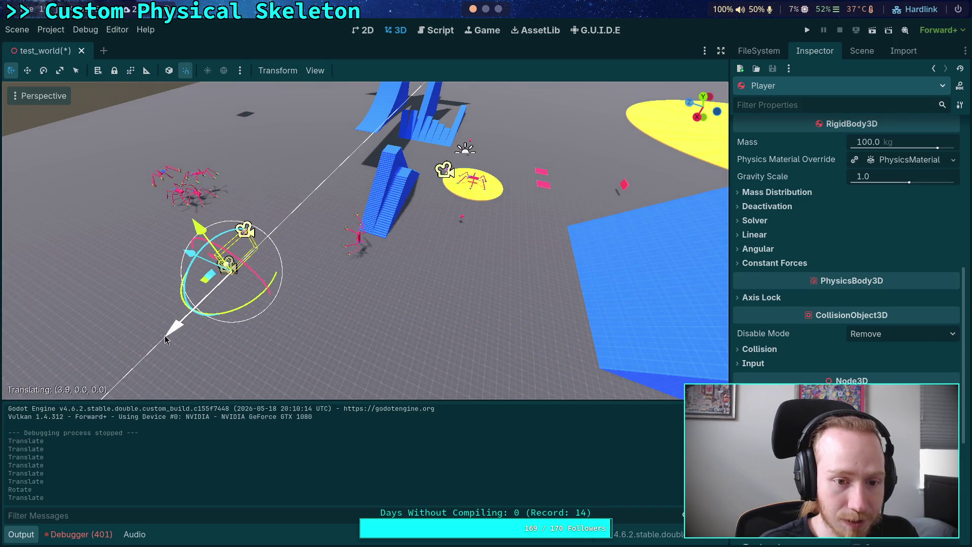
left_click(162, 336)
key("f")
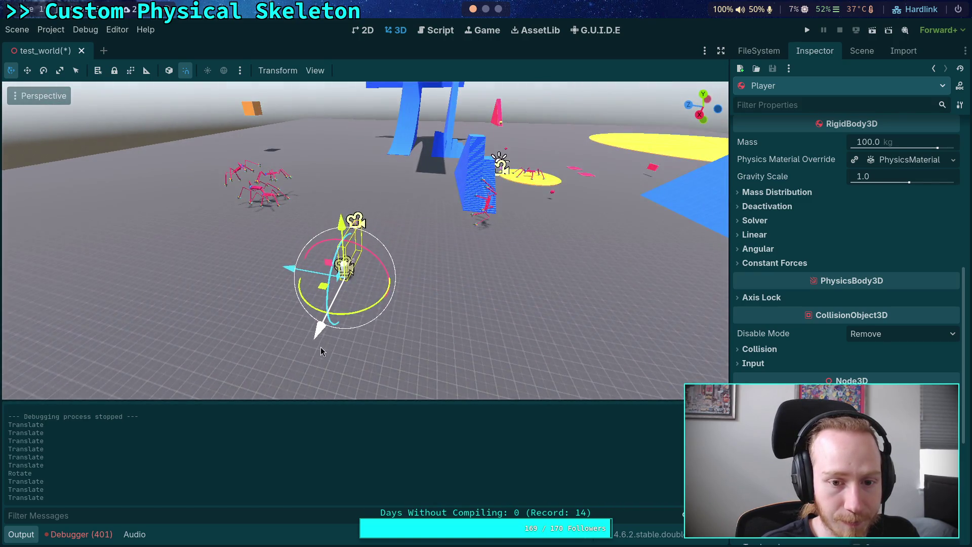
mouse_move(303, 243)
left_mouse_down()
mouse_move(169, 260)
mouse_move(152, 253)
mouse_move(188, 238)
left_mouse_up()
left_click(175, 177)
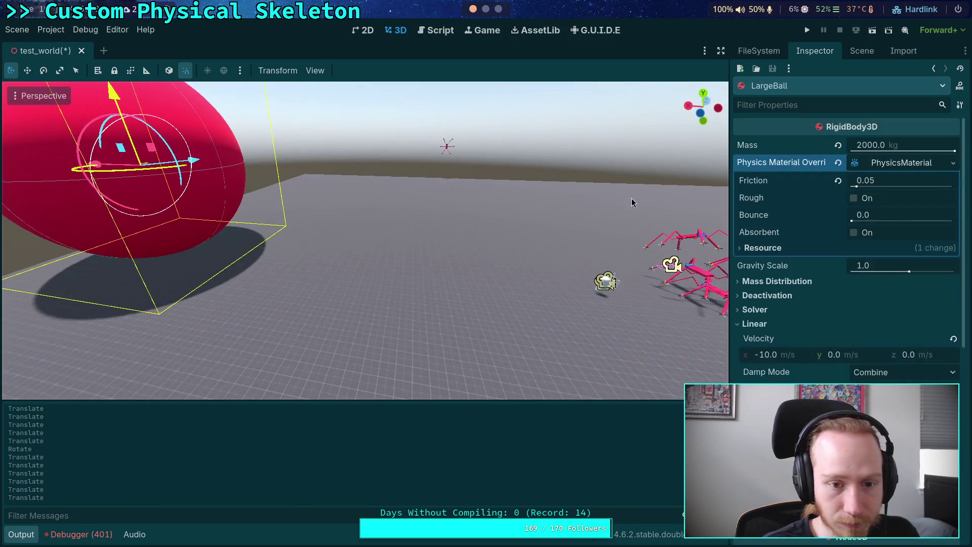
Change LargeBall's Process Mode, then run the scene and stop it.
scroll(891, 329, "down", 8)
left_click(860, 400)
left_click(807, 30)
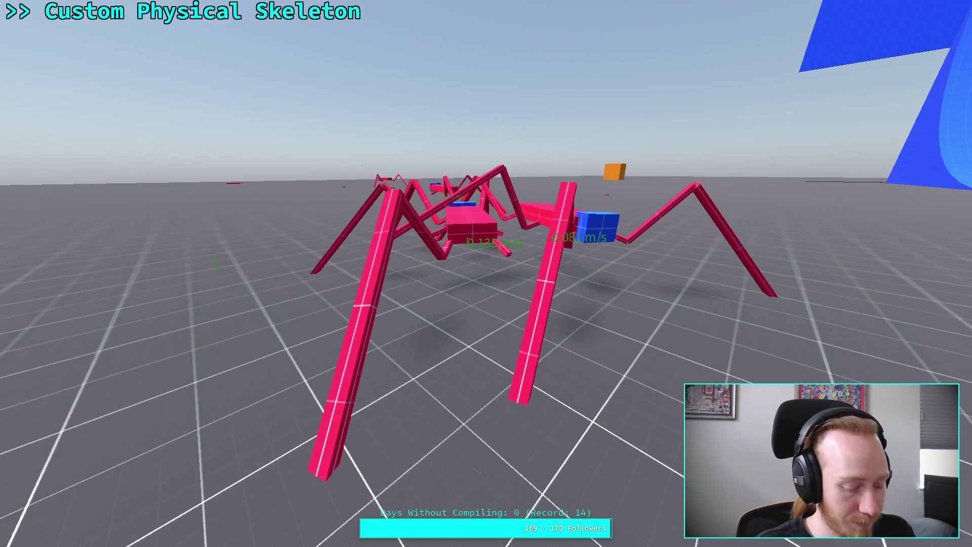
key("F8")
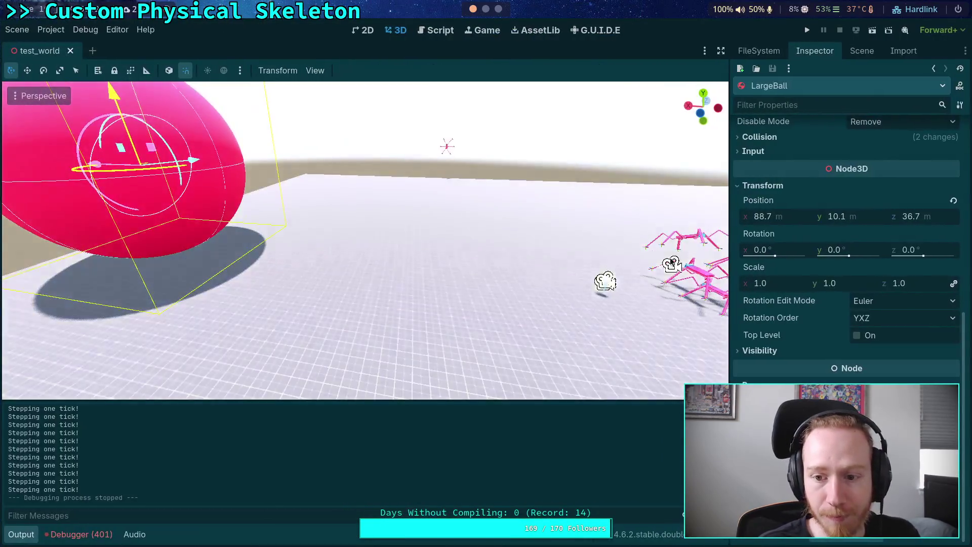
scroll(515, 272, "down", 5)
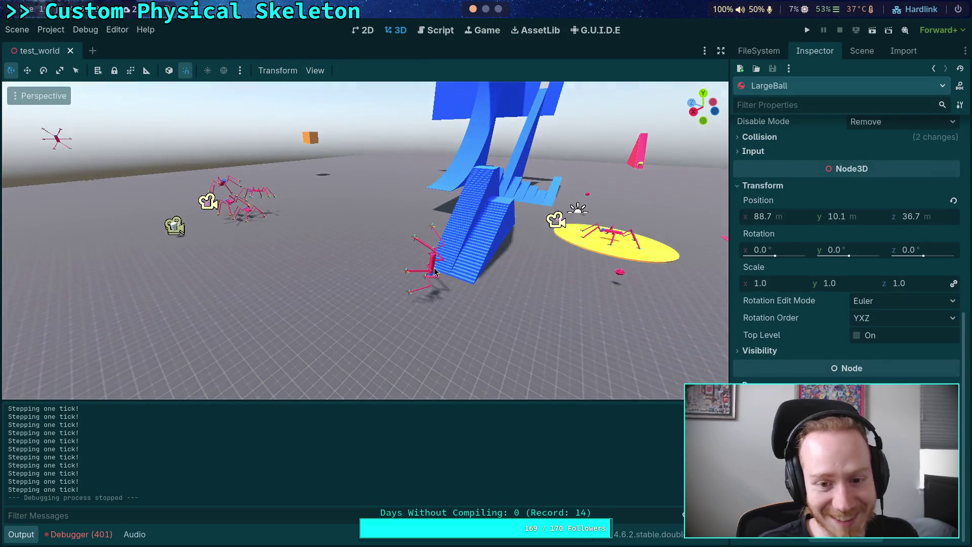
left_click(432, 263)
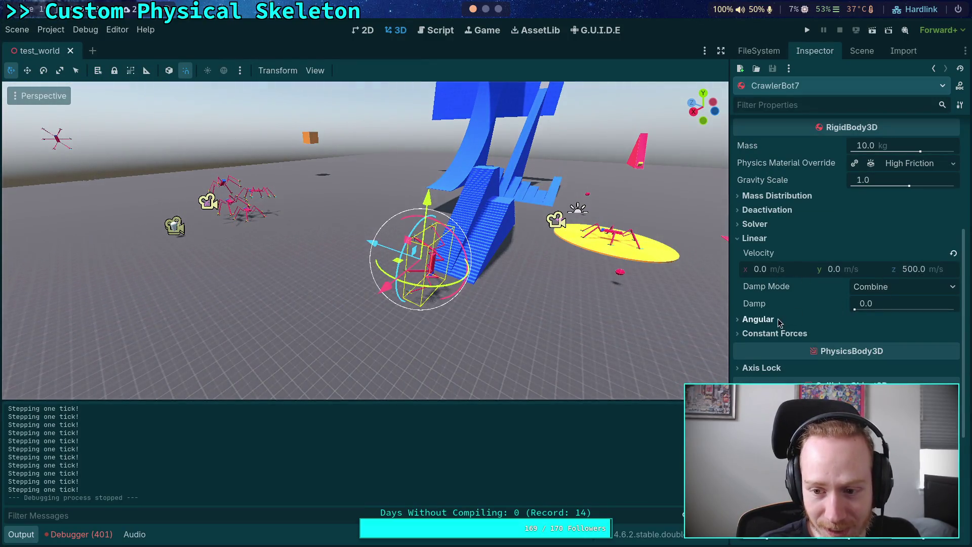
Set CrawlerBot7's angular velocity to 720 °/s around Z.
left_click(778, 320)
left_click(923, 351)
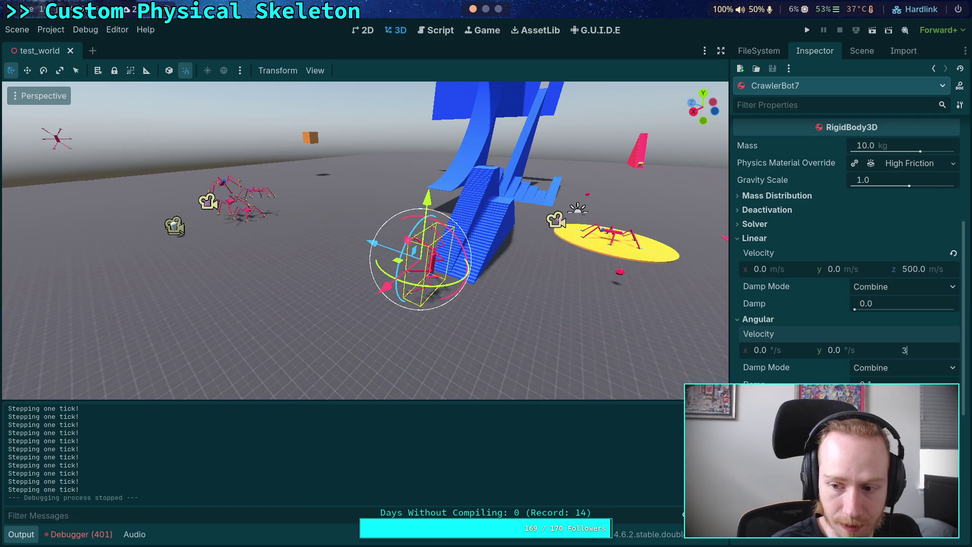
key("Return")
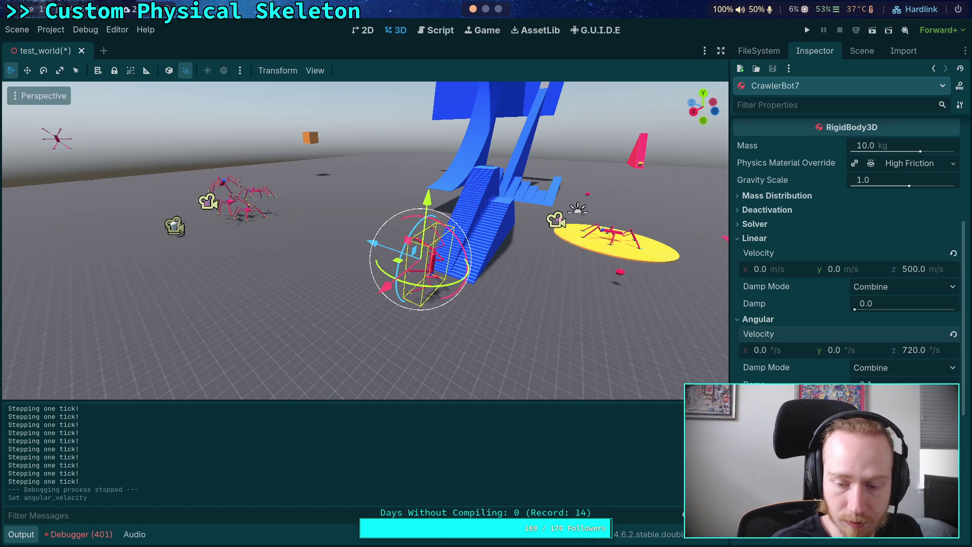
Save the scene and test-run the spinning bot, restarting once and viewing fullscreen, then stop.
key("ctrl+s")
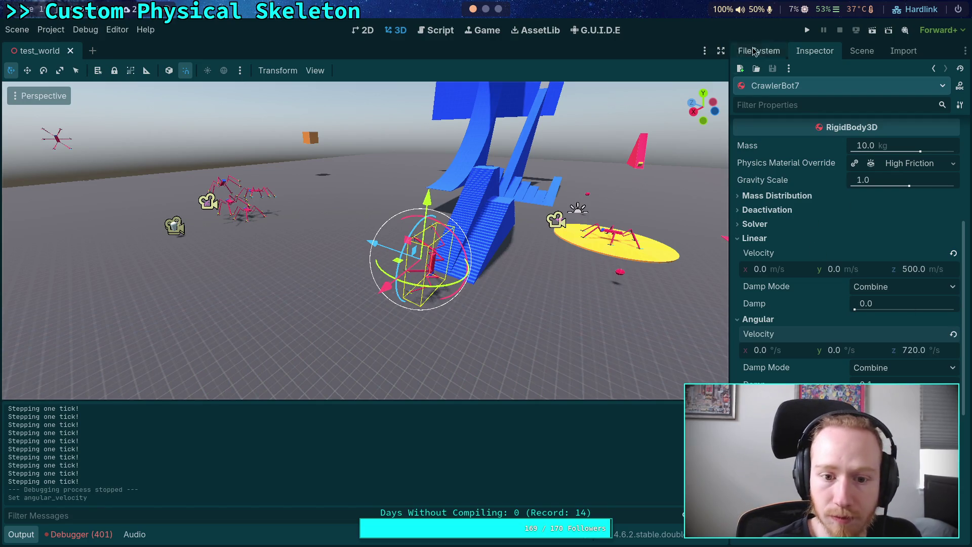
left_click(807, 29)
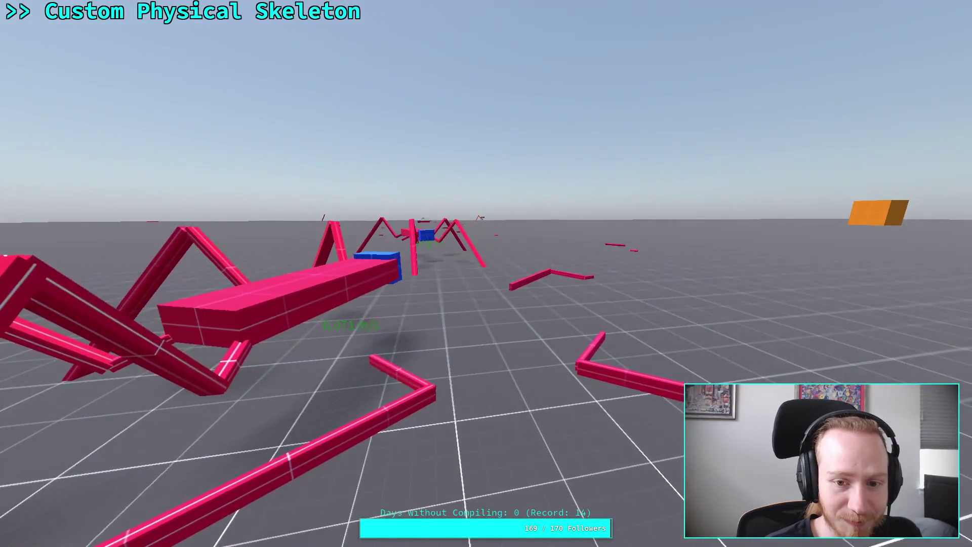
key("F11")
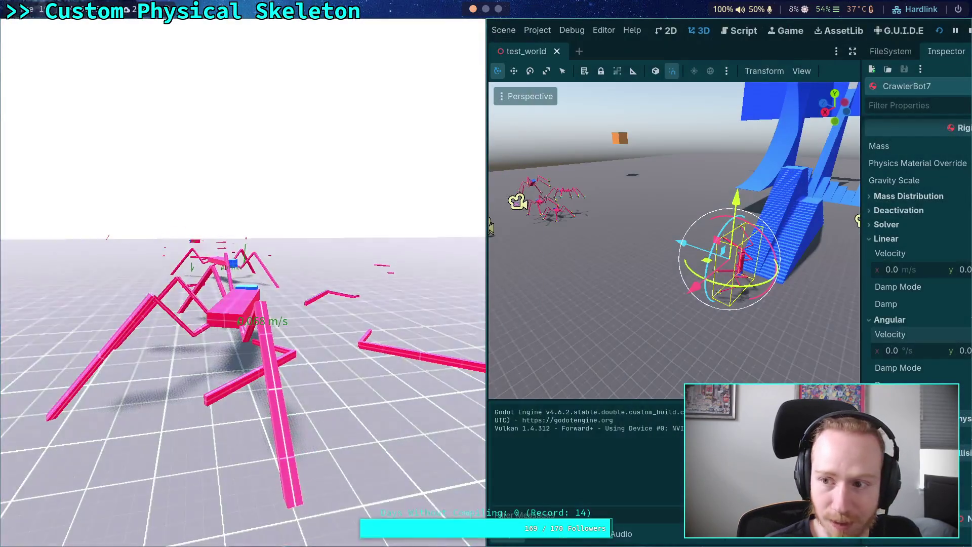
key("F5")
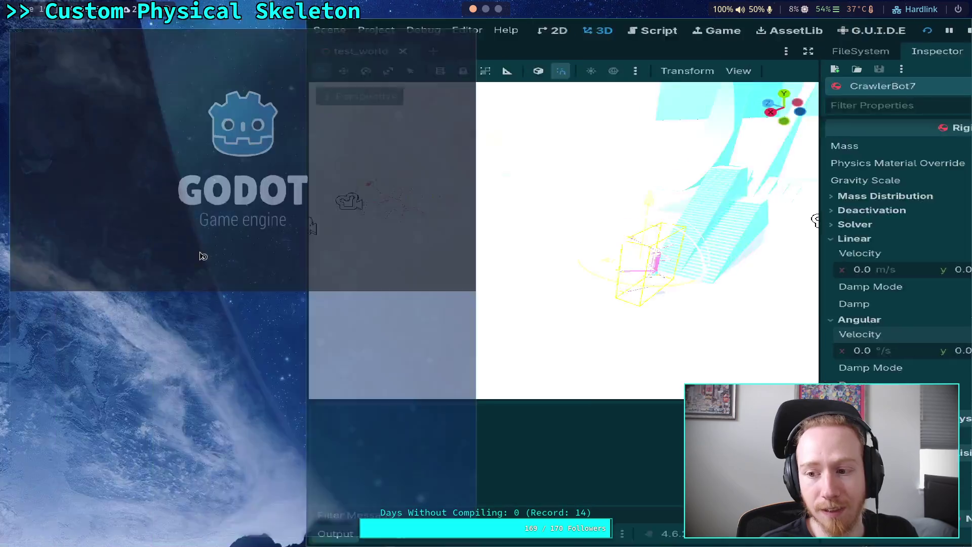
key("F11")
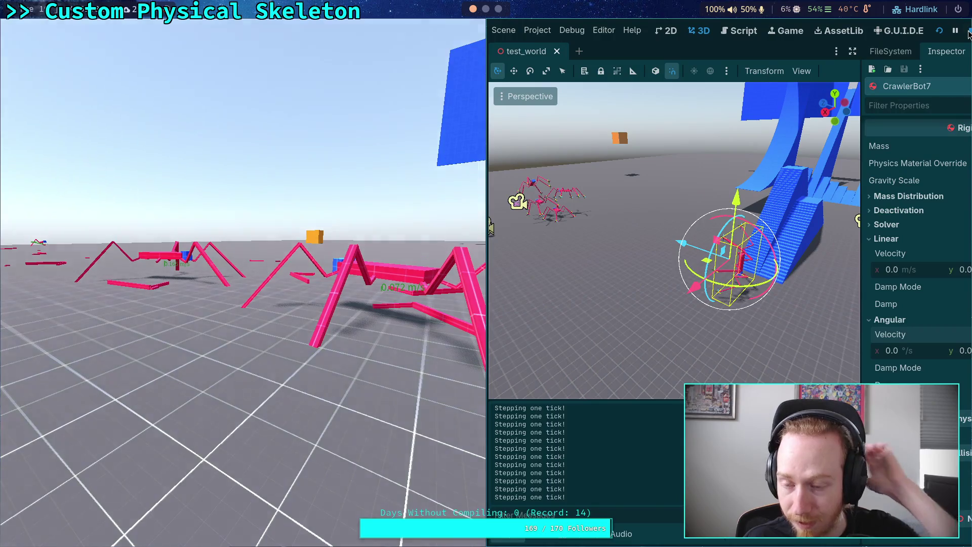
left_click(968, 31)
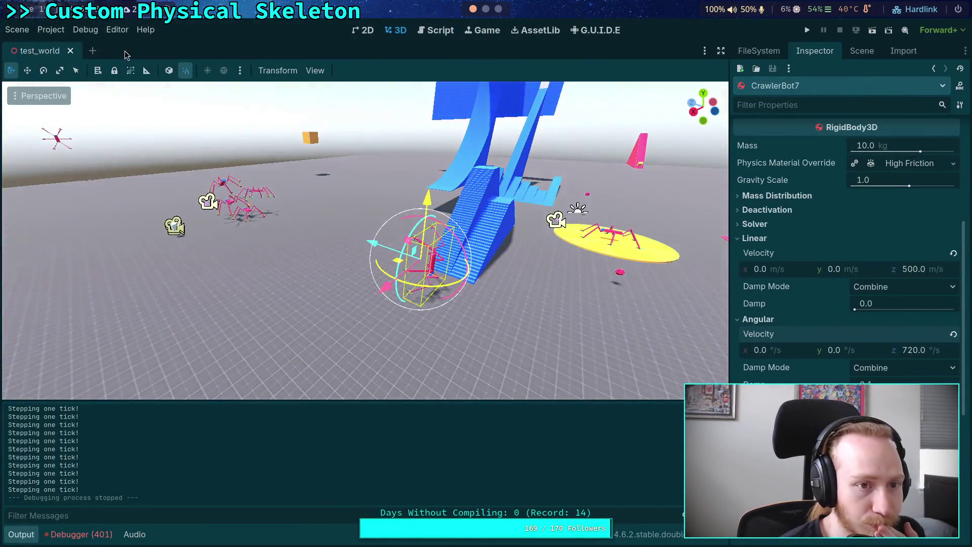
Open Project Settings and look over the Physics Common and 3D solver settings.
left_click(52, 30)
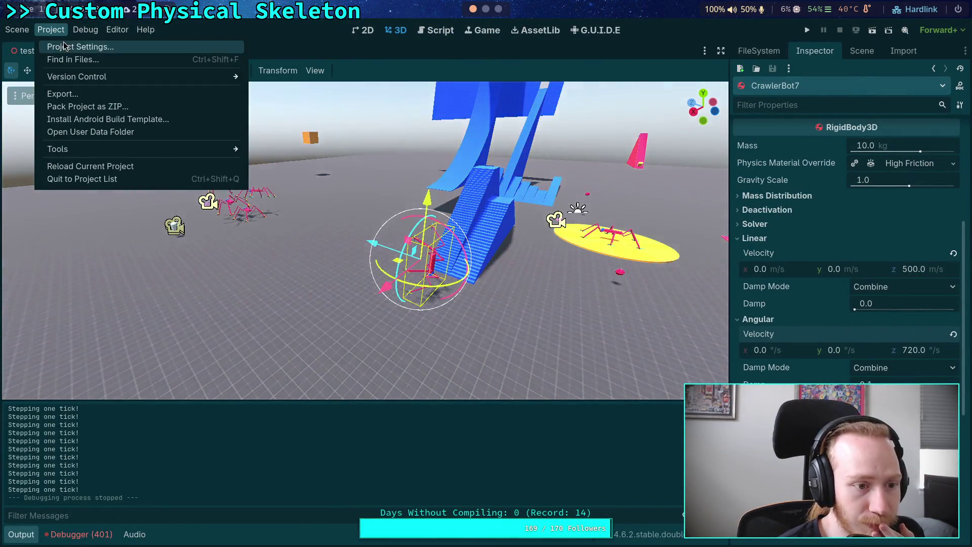
left_click(76, 47)
scroll(365, 331, "down", 5)
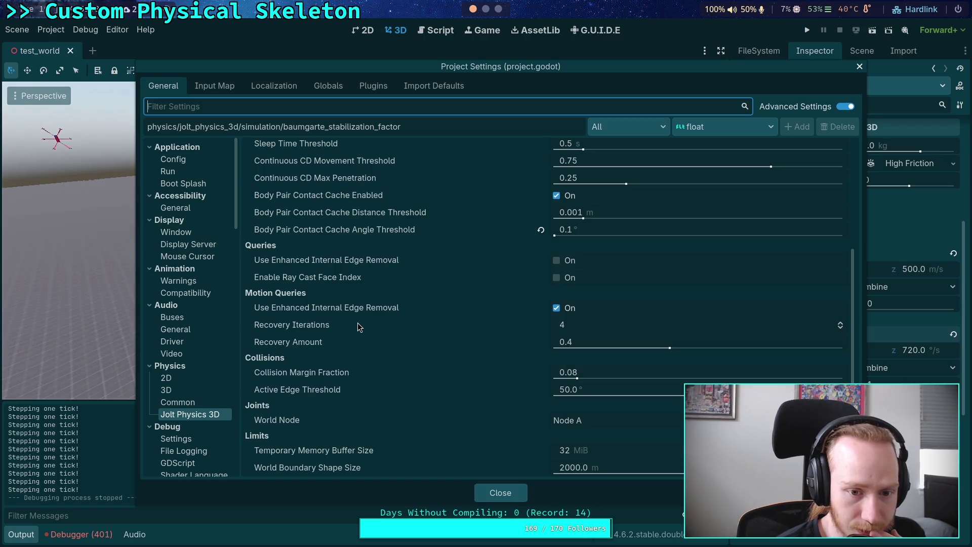
scroll(339, 332, "down", 2)
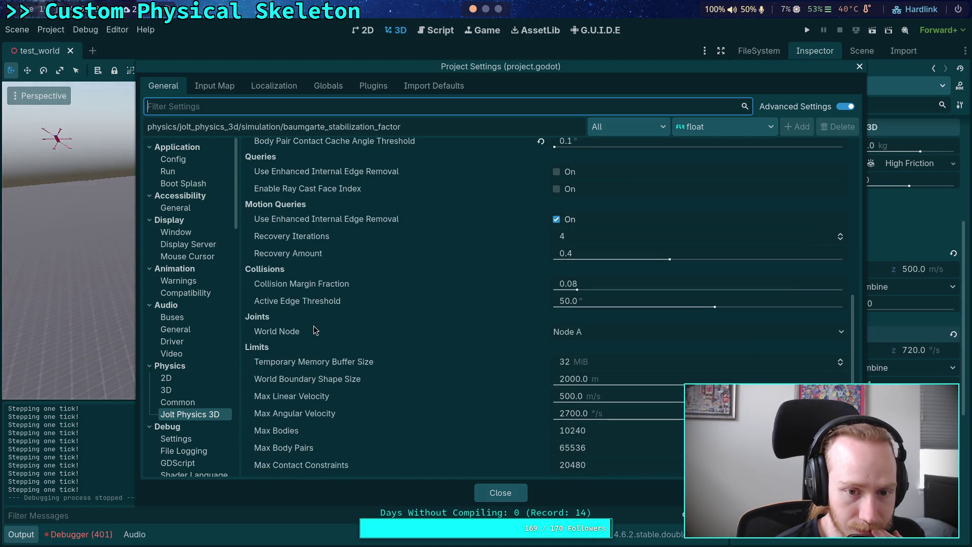
scroll(289, 334, "up", 1)
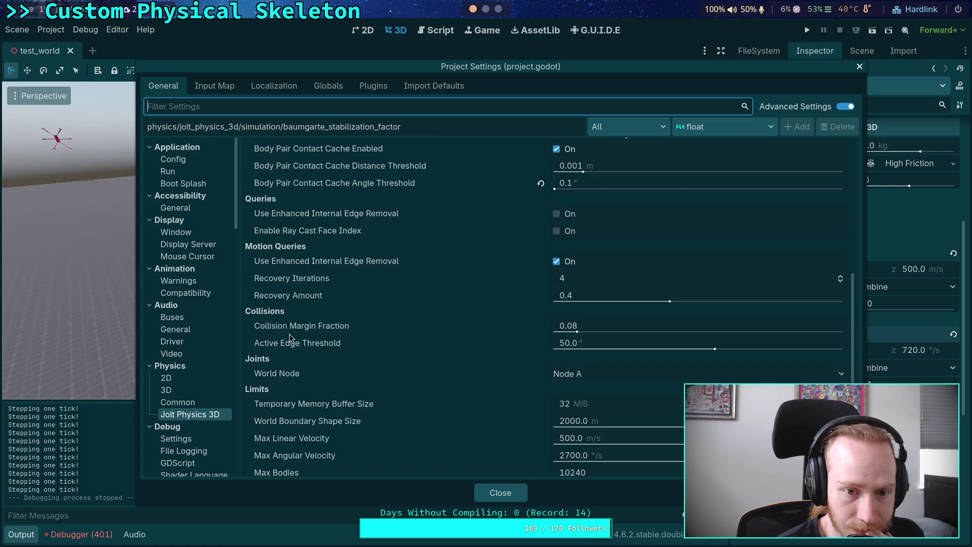
scroll(297, 330, "up", 6)
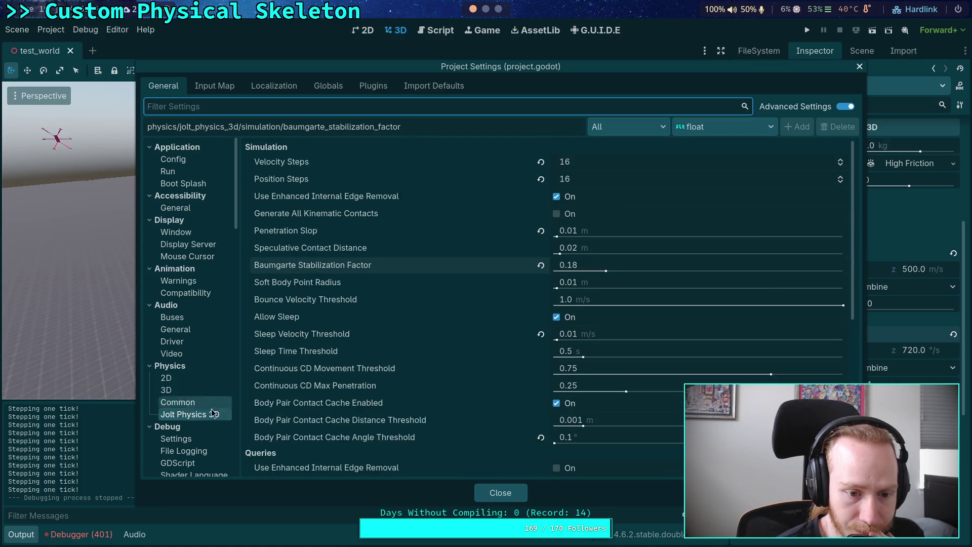
left_click(196, 403)
left_click(187, 394)
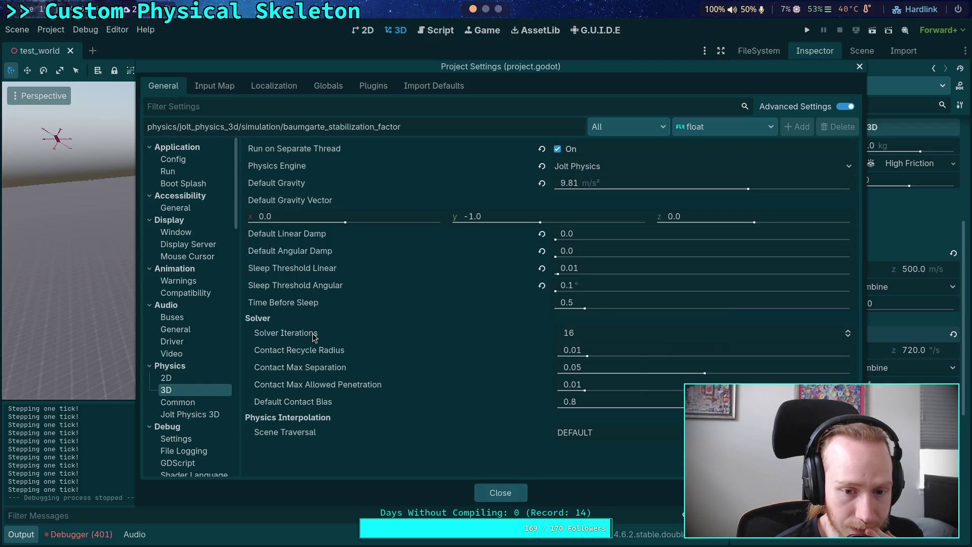
Review the Jolt Physics 3D settings, including 16 velocity and position steps, then close Project Settings.
mouse_move(313, 337)
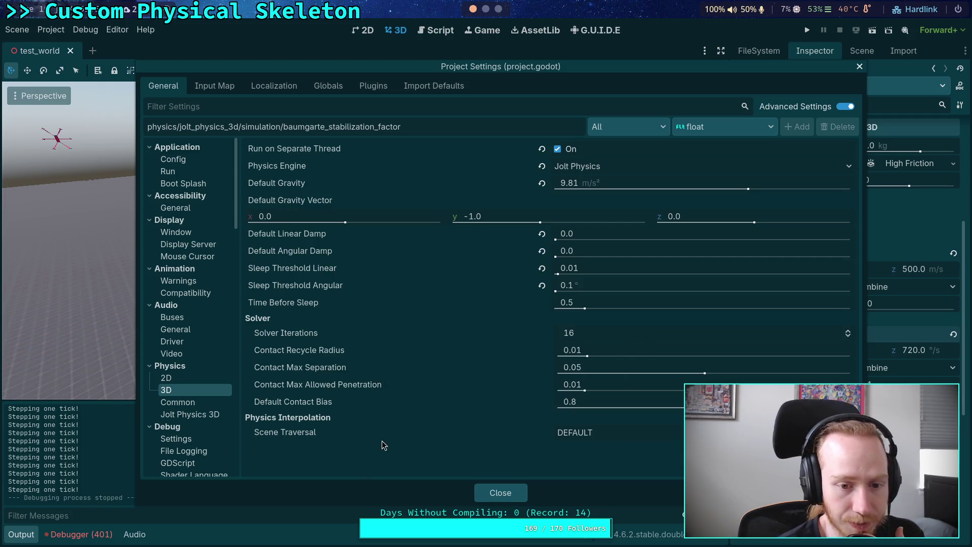
mouse_move(348, 366)
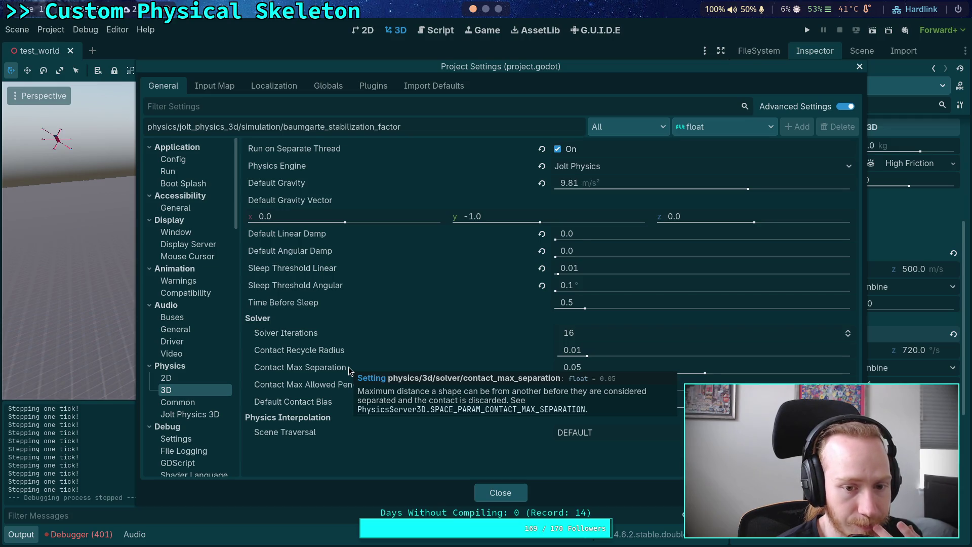
mouse_move(356, 427)
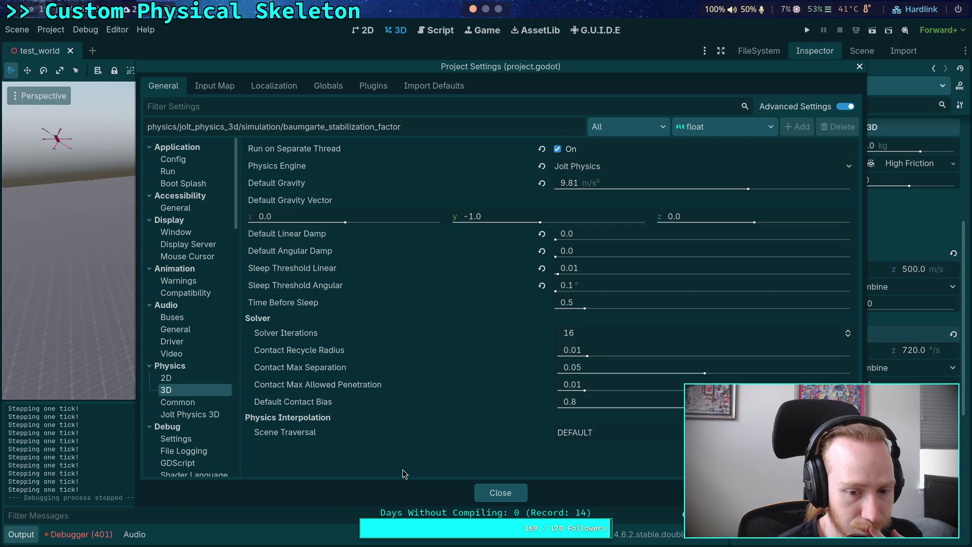
left_click(185, 415)
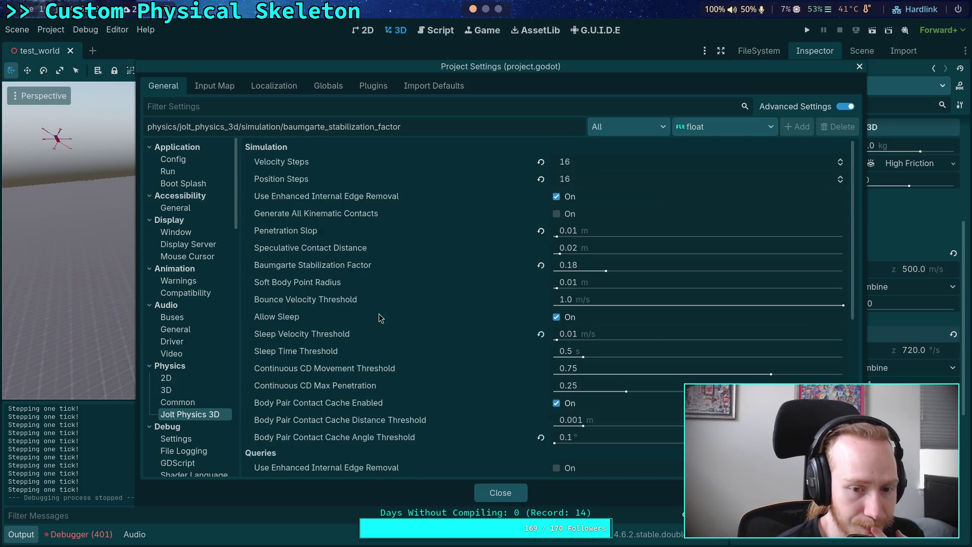
scroll(382, 304, "down", 3)
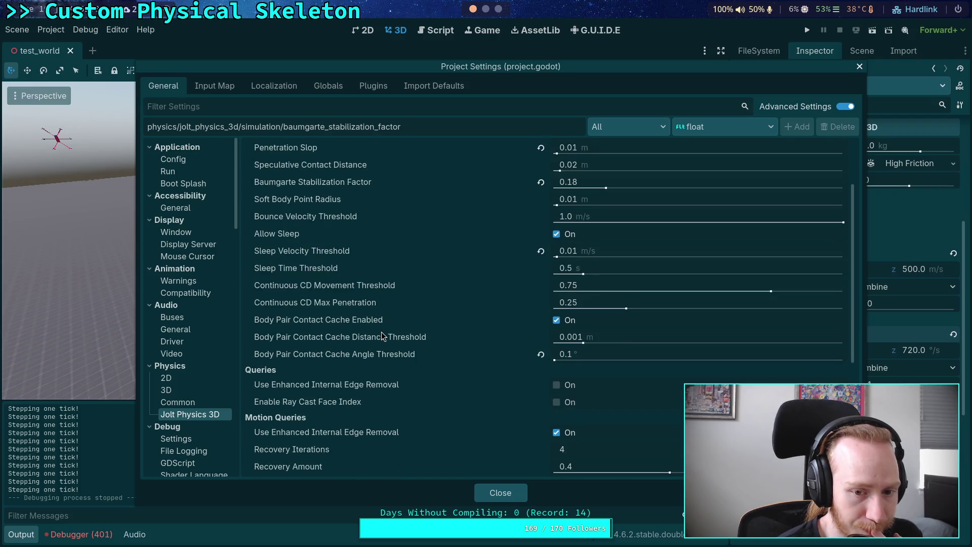
mouse_move(382, 332)
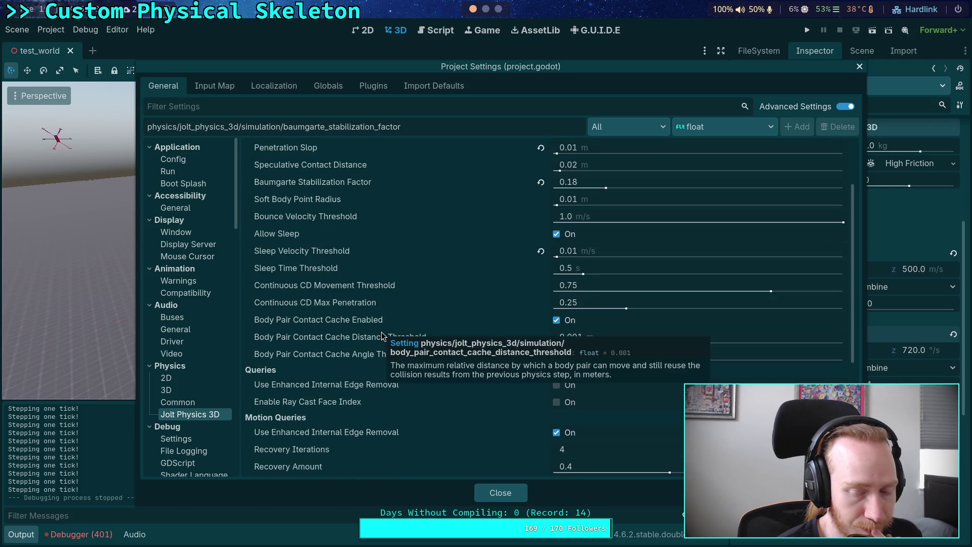
scroll(323, 286, "down", 3)
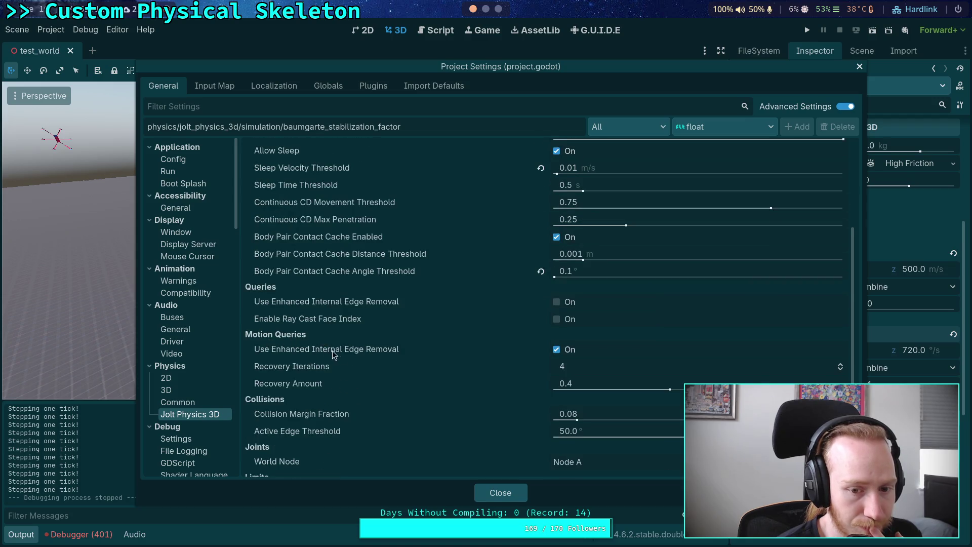
scroll(345, 400, "down", 5)
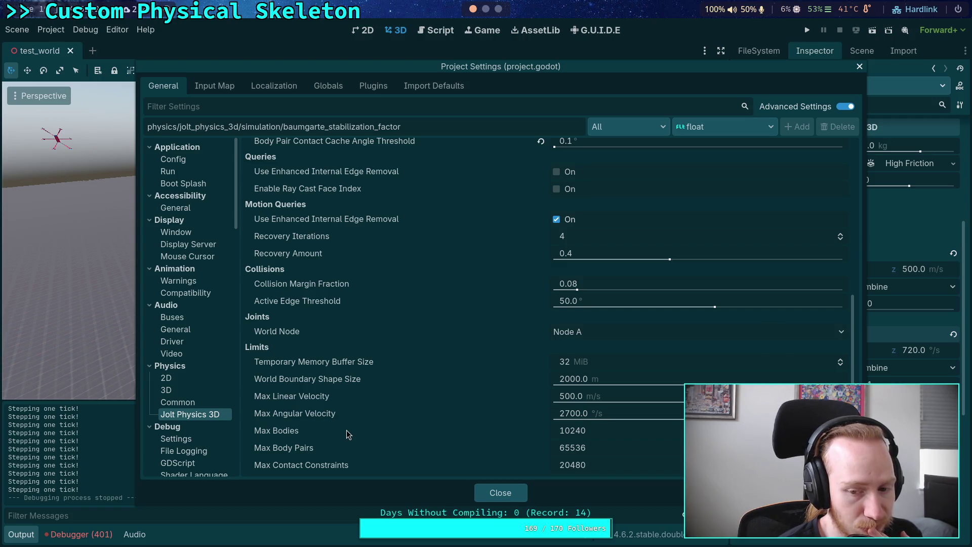
scroll(346, 430, "up", 2)
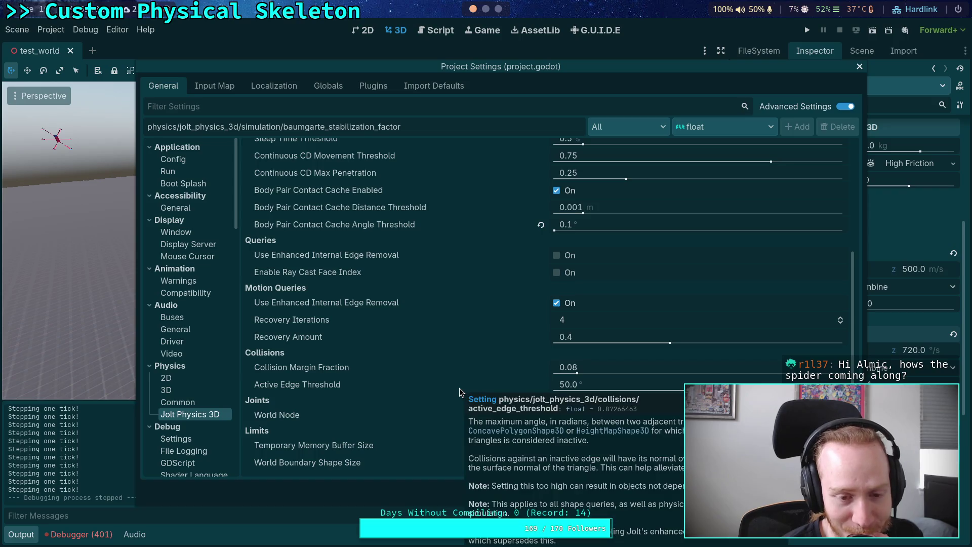
mouse_move(416, 426)
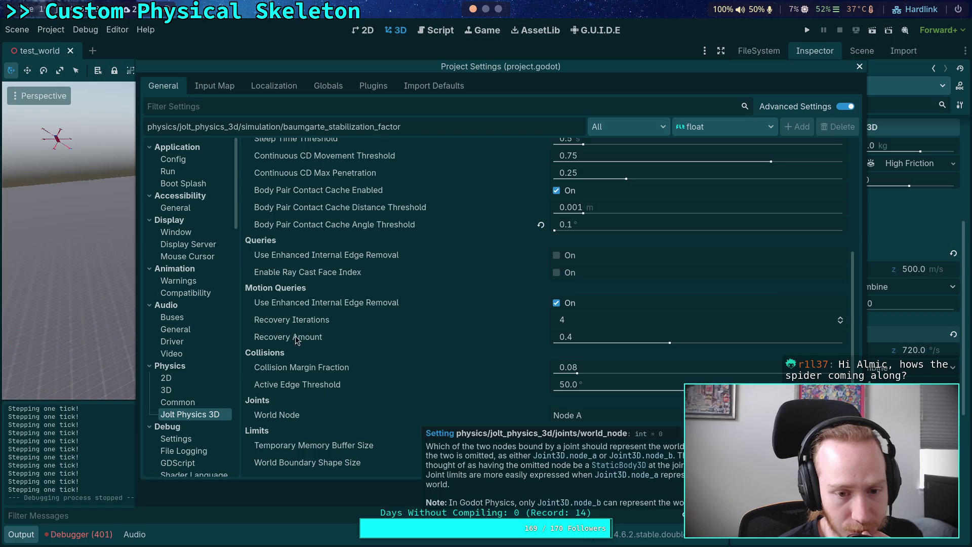
scroll(346, 347, "up", 2)
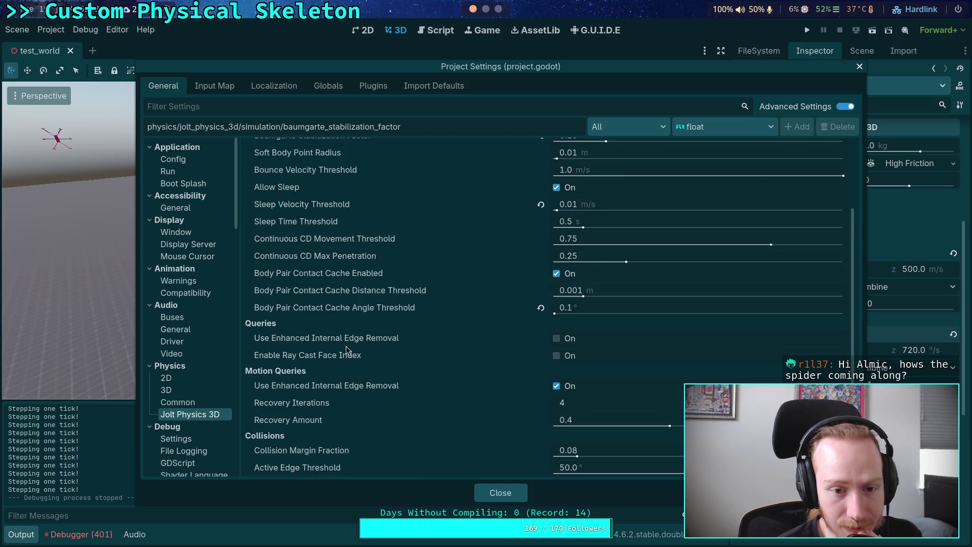
scroll(353, 358, "up", 3)
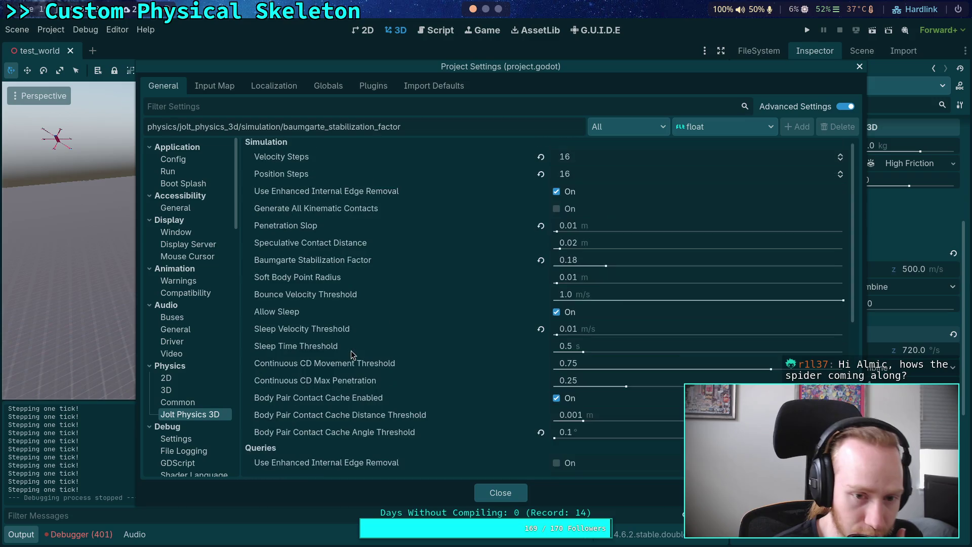
scroll(353, 354, "up", 1)
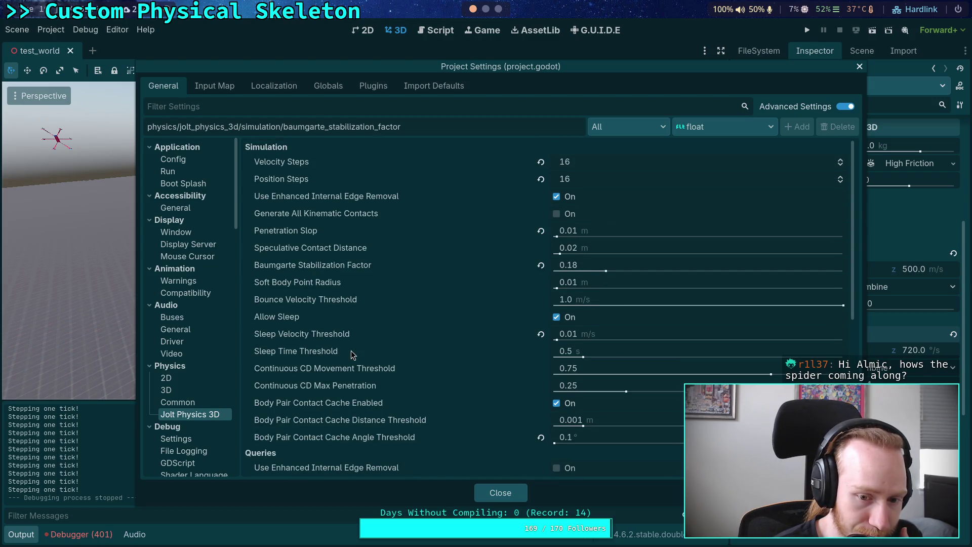
left_click(500, 492)
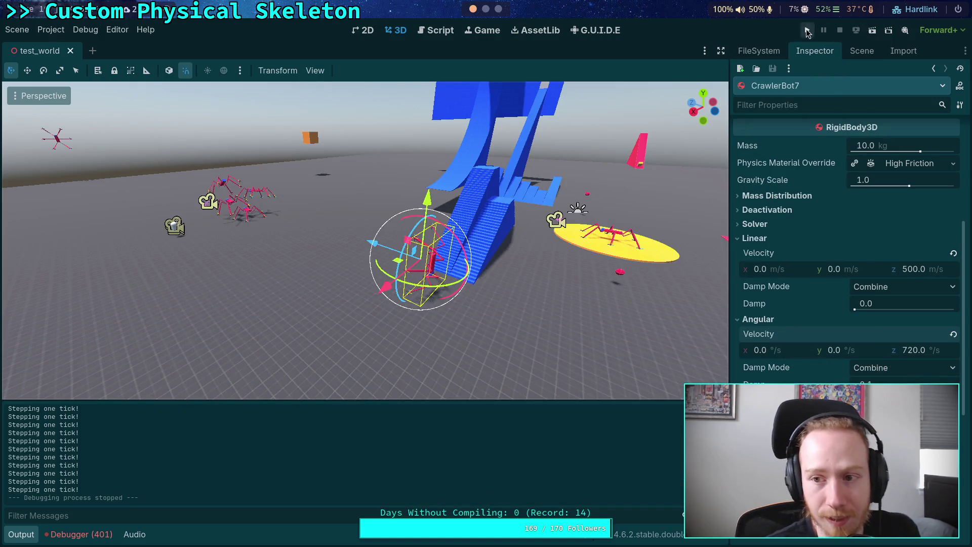
left_click(806, 32)
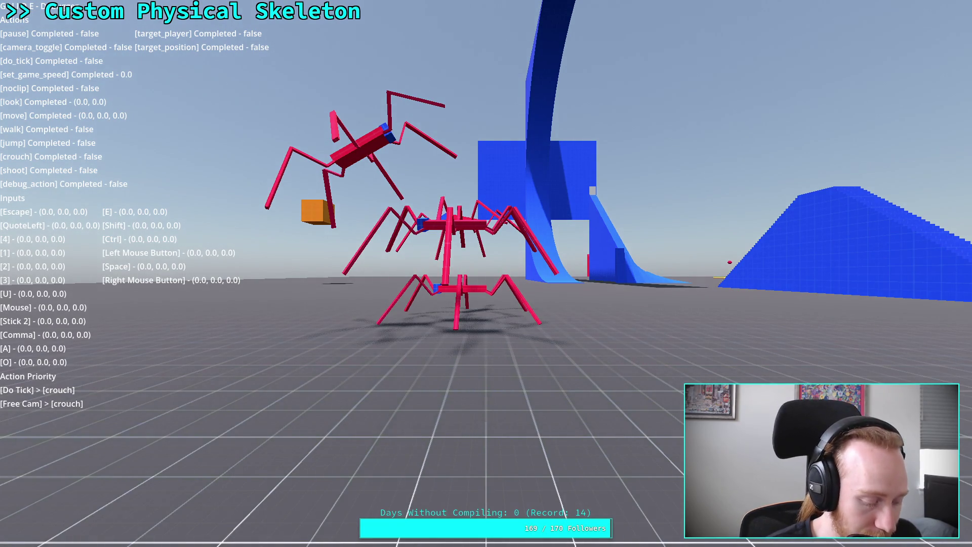
key("2")
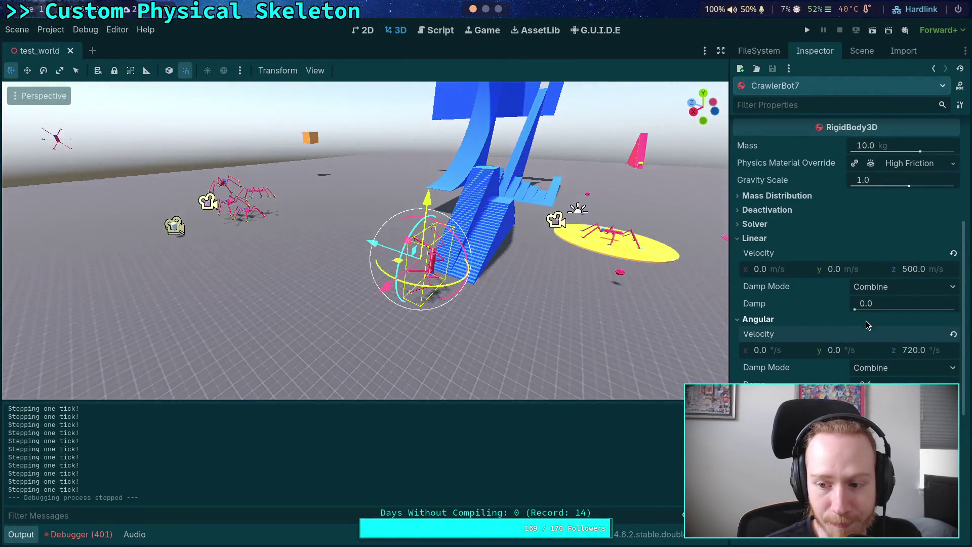
Revert CrawlerBot7's linear velocity z from 500 to 0 m/s, then run and stop a test.
left_click(953, 253)
mouse_move(381, 233)
left_mouse_down()
mouse_move(355, 238)
mouse_move(380, 232)
left_mouse_up()
left_click(264, 184)
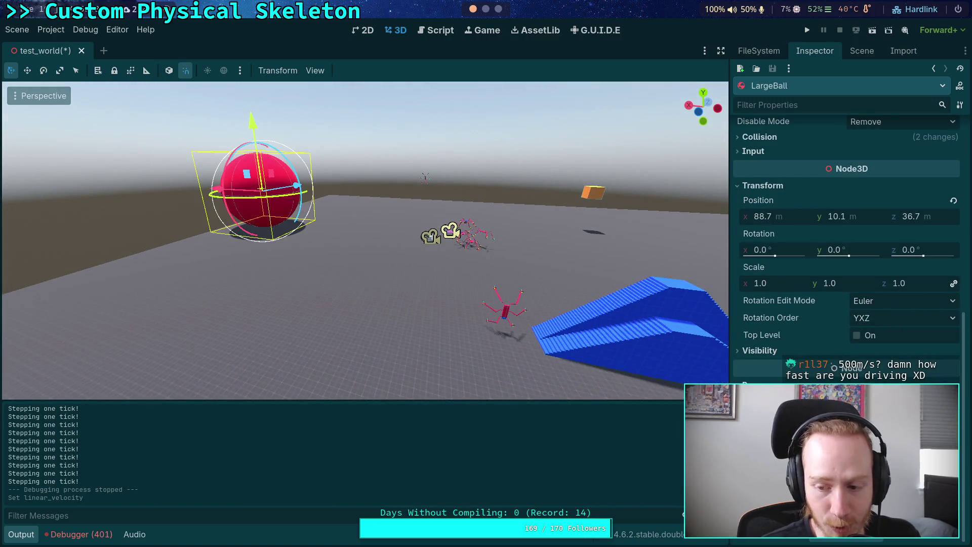
left_click(807, 30)
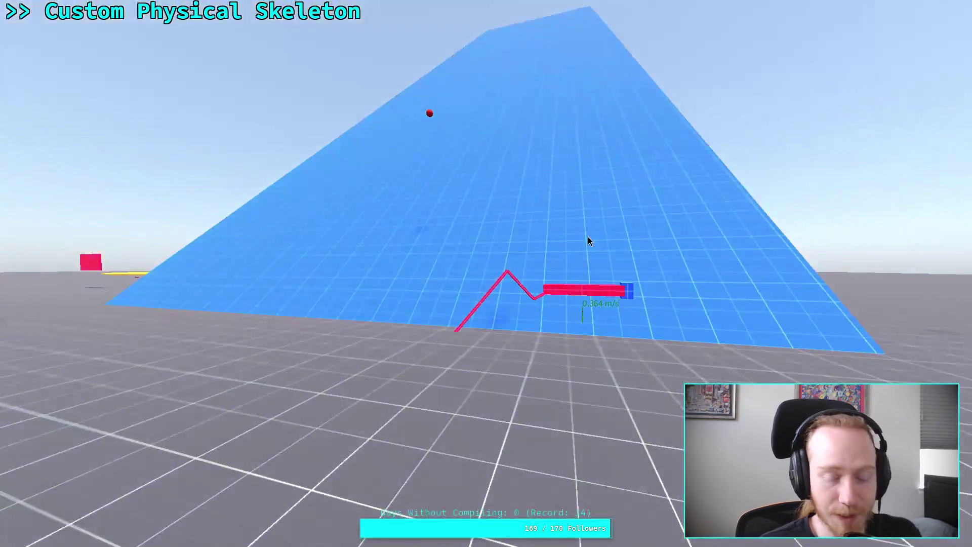
key("F8")
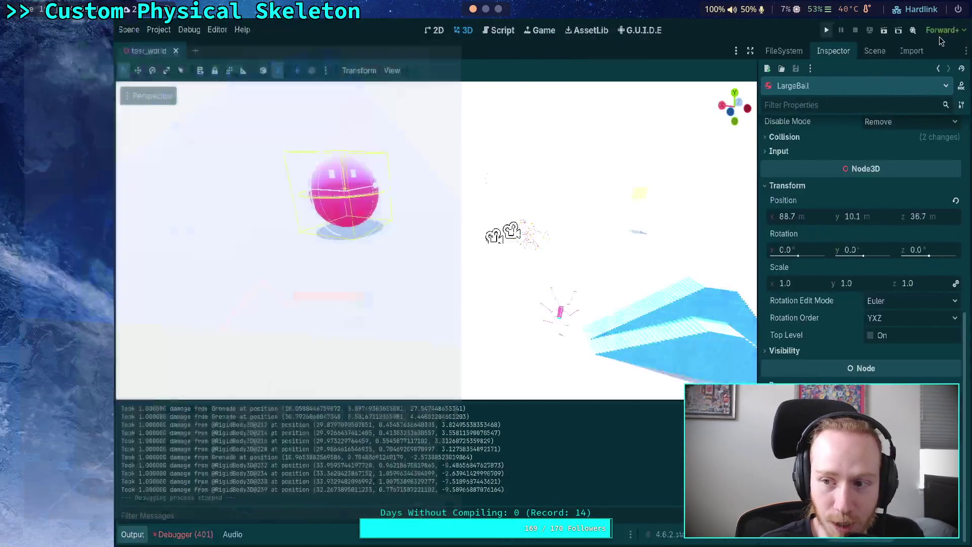
Rerun the game briefly, then select the Player and move it -29.5 m along Z.
key("F5")
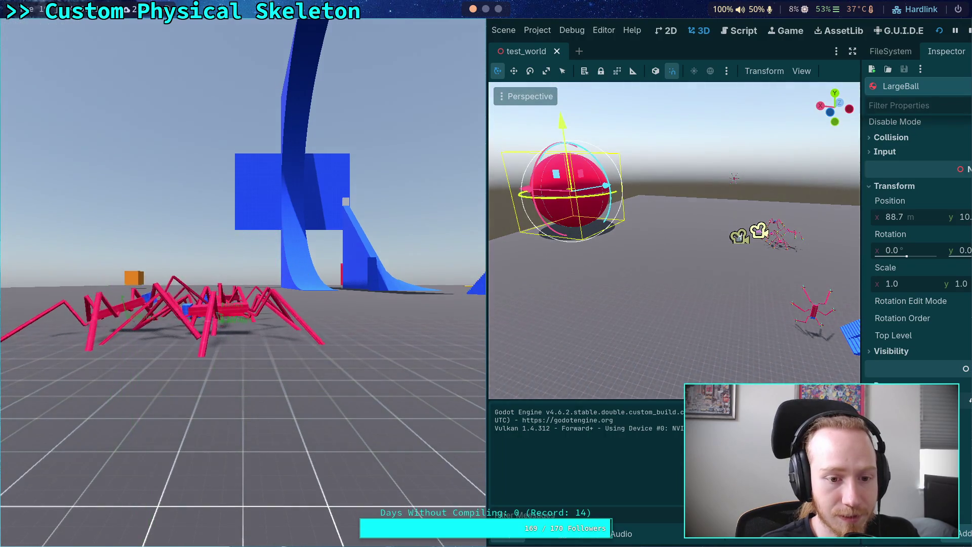
key("F8")
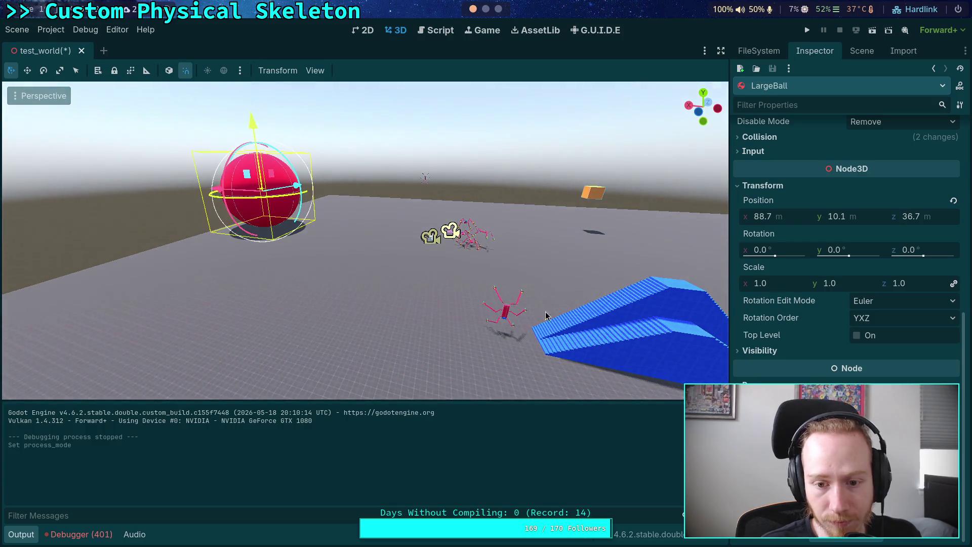
left_click(504, 309)
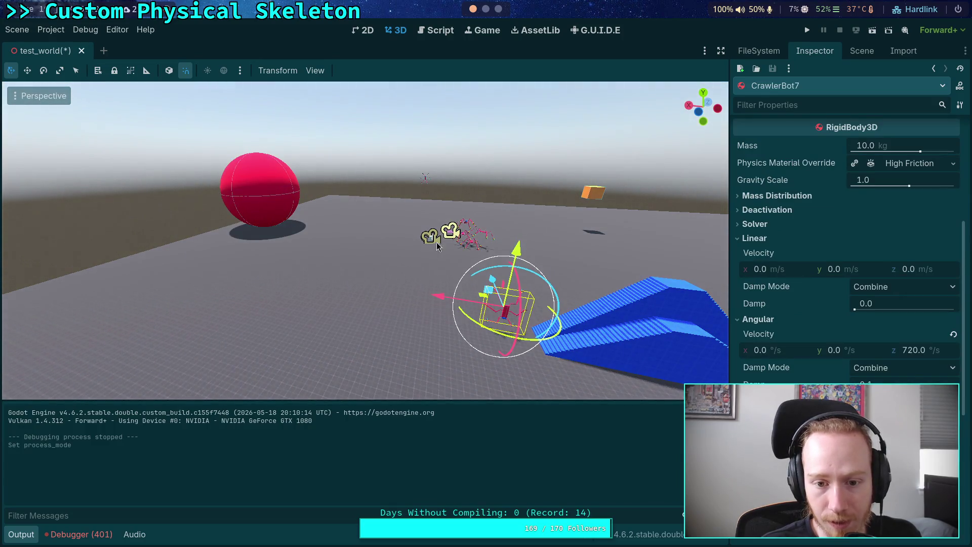
left_click(423, 261)
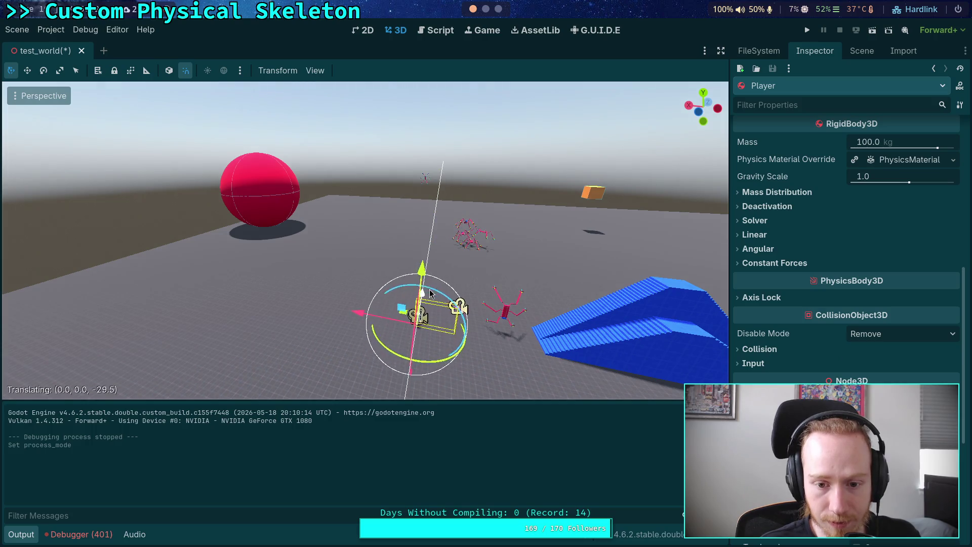
Save and test-run with the moved Player, then stop and reselect CrawlerBot7.
key("F5")
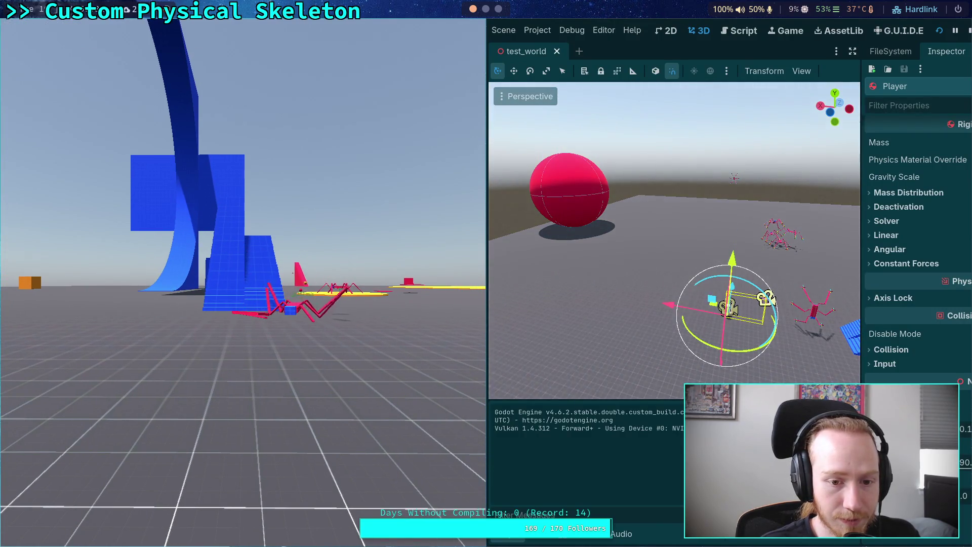
left_click(968, 30)
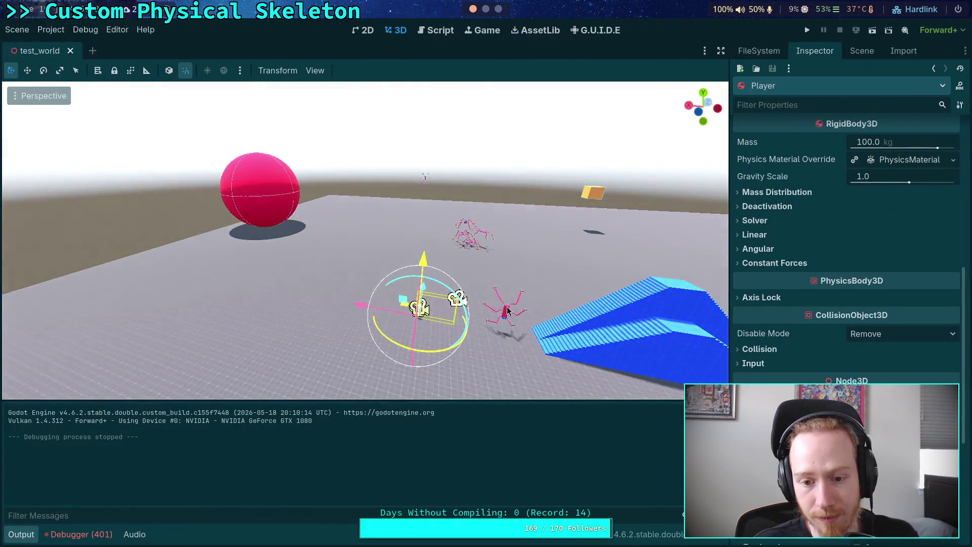
left_click(506, 310)
type("1800")
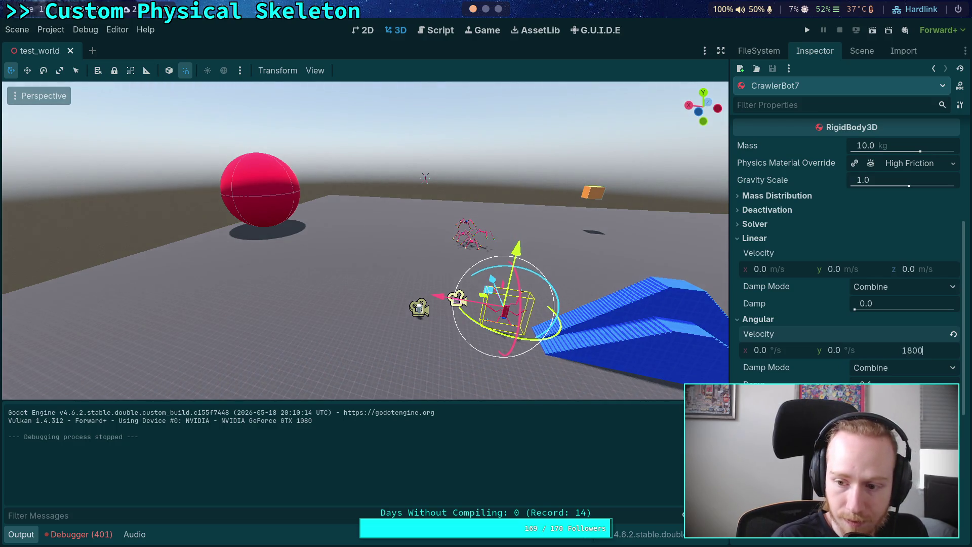
Save and run the scene with CrawlerBot7's 1800 °/s spin, flying the camera around, then stop.
left_click(807, 30)
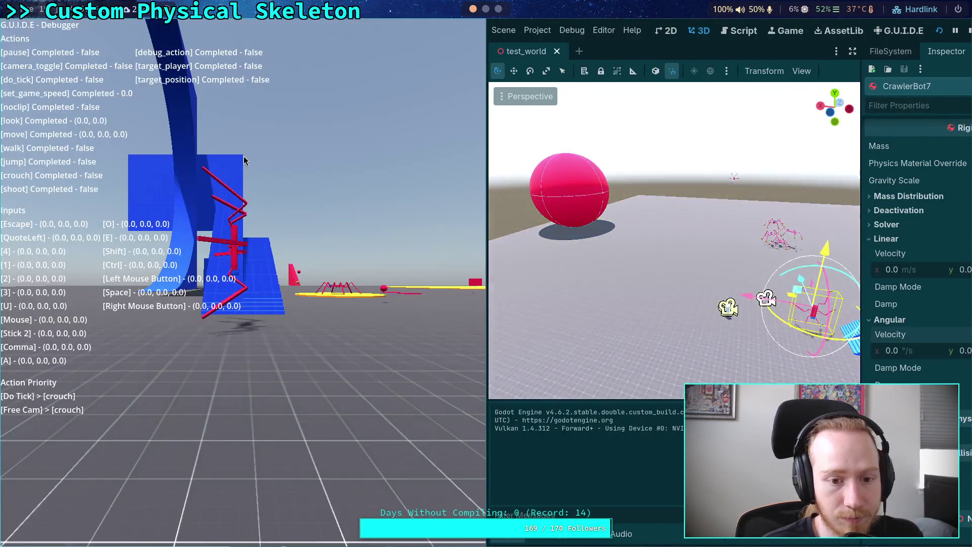
left_click(244, 161)
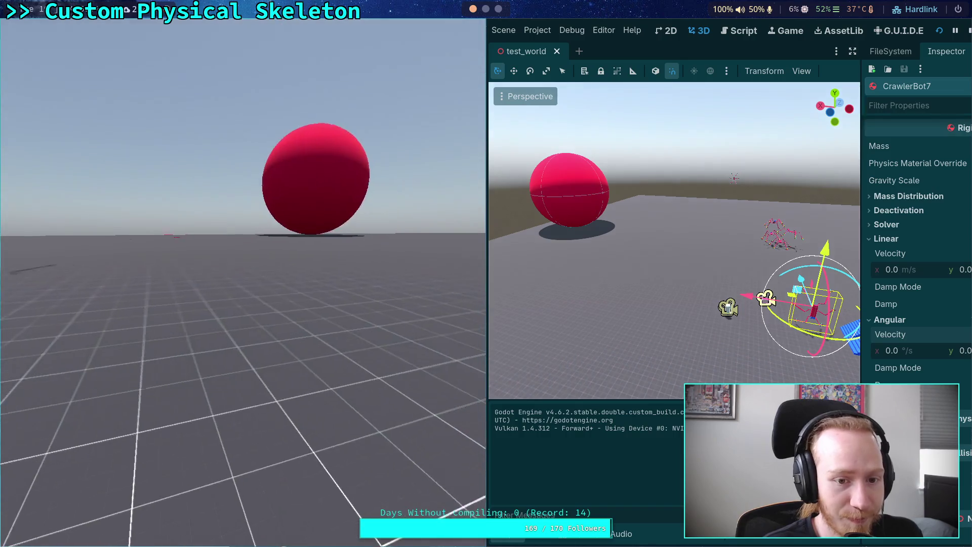
key("w")
key("d")
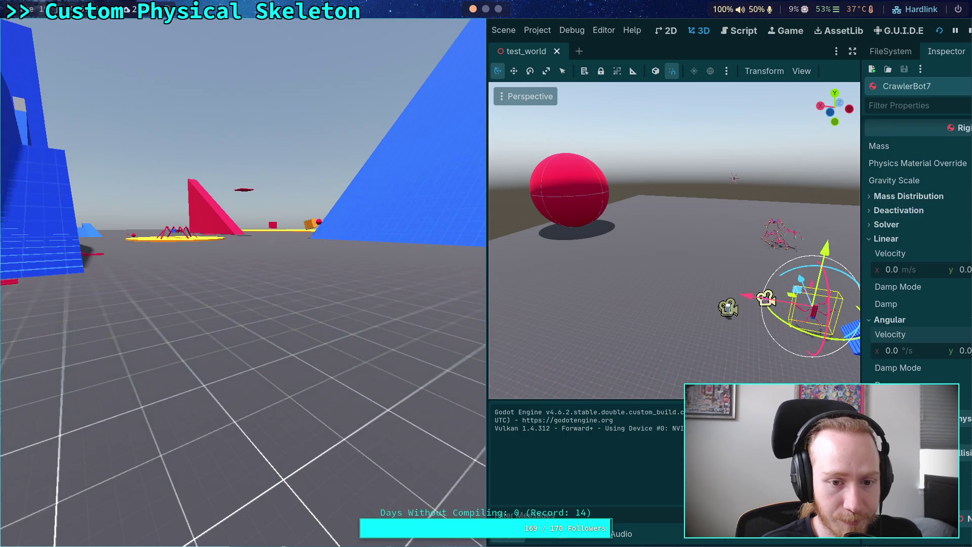
key("Escape")
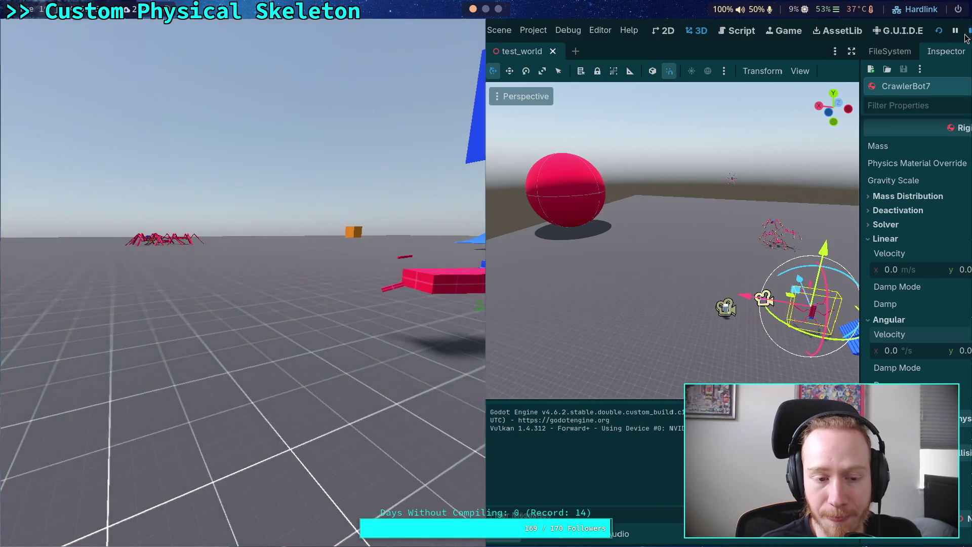
left_click(966, 33)
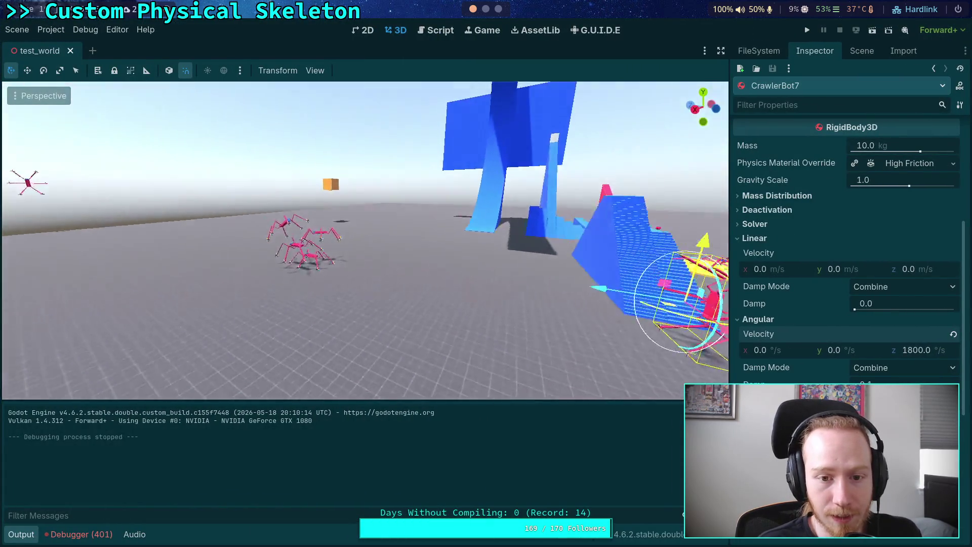
left_click(303, 173)
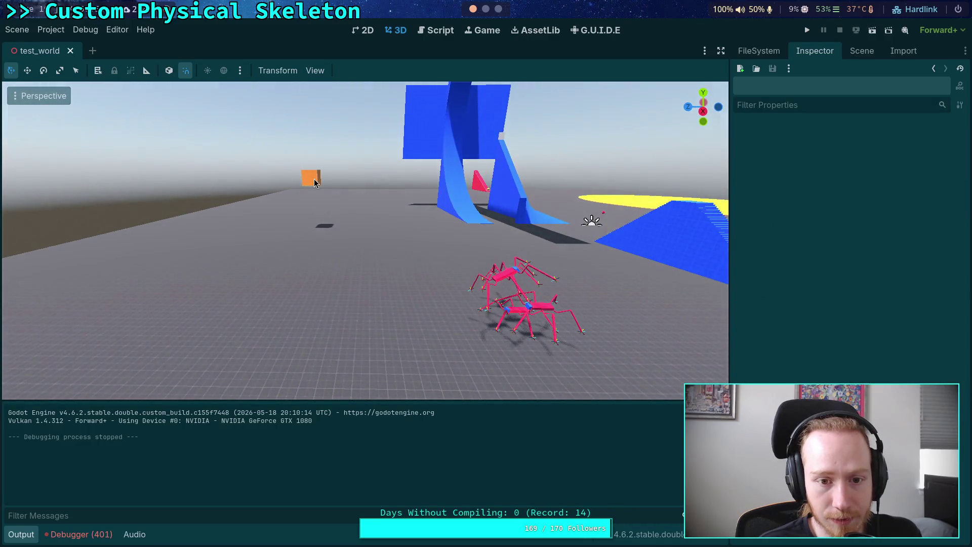
Reposition BigCube, raising it and sliding it along X above the crawler bots.
left_click(487, 388)
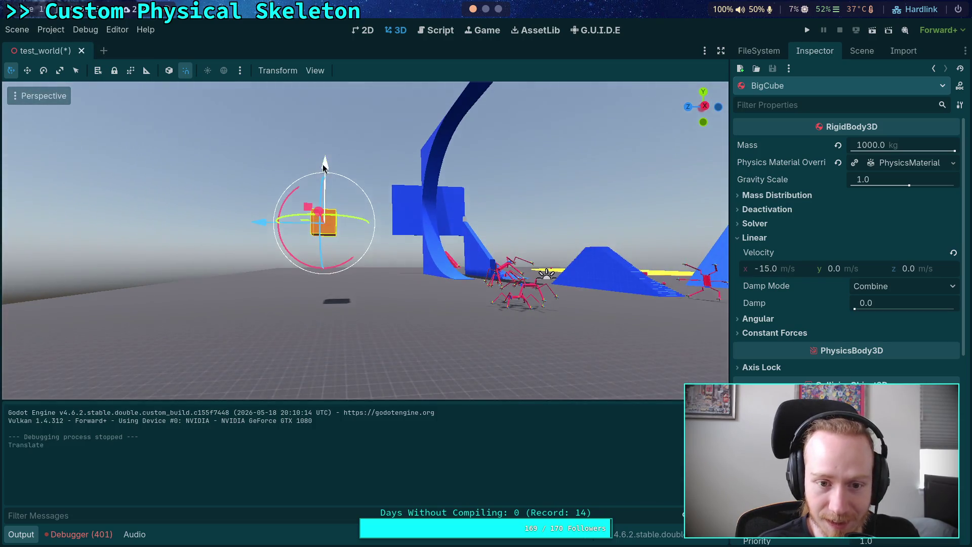
left_click_drag(329, 229, 329, 229)
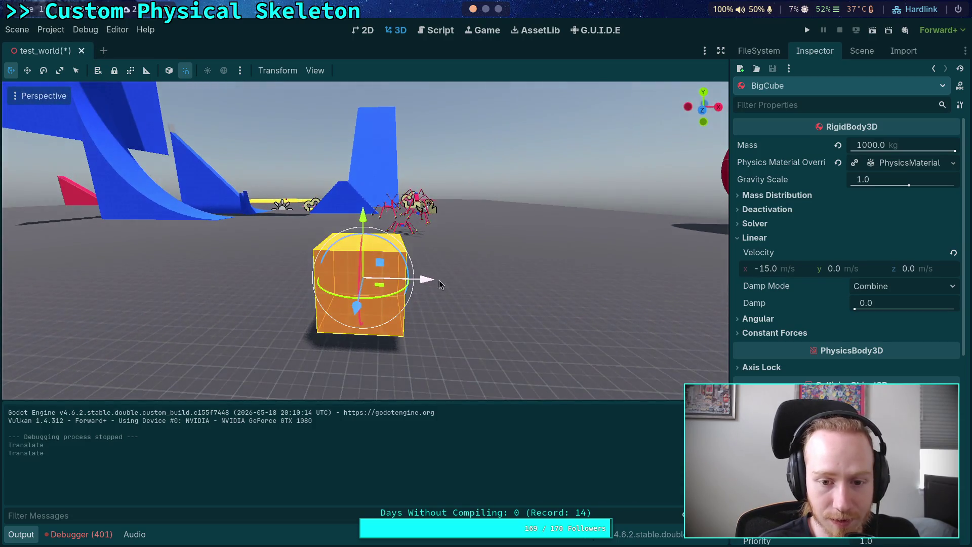
left_click_drag(439, 284, 522, 286)
mouse_move(385, 228)
left_mouse_down()
mouse_move(314, 192)
mouse_move(327, 181)
left_mouse_up()
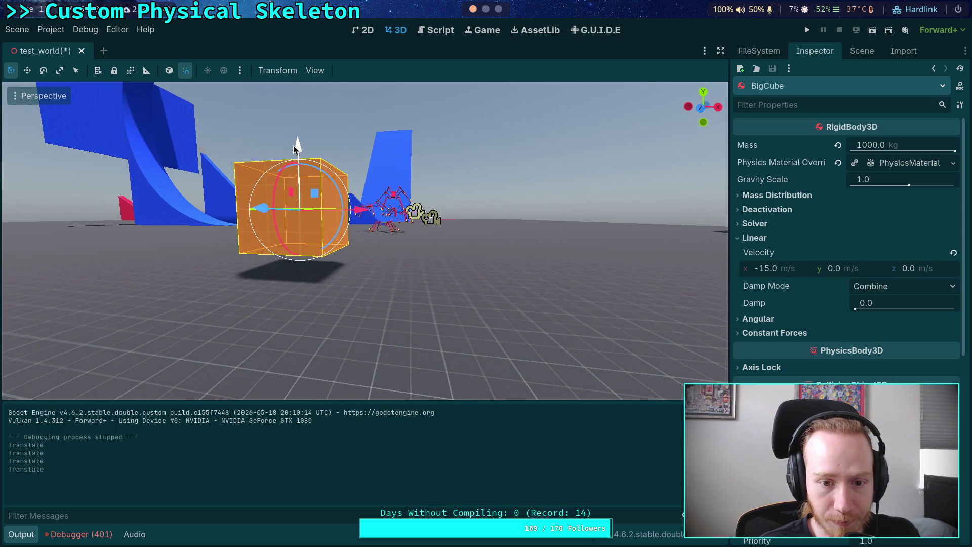
left_click_drag(293, 147, 294, 122)
left_click_drag(344, 148, 344, 173)
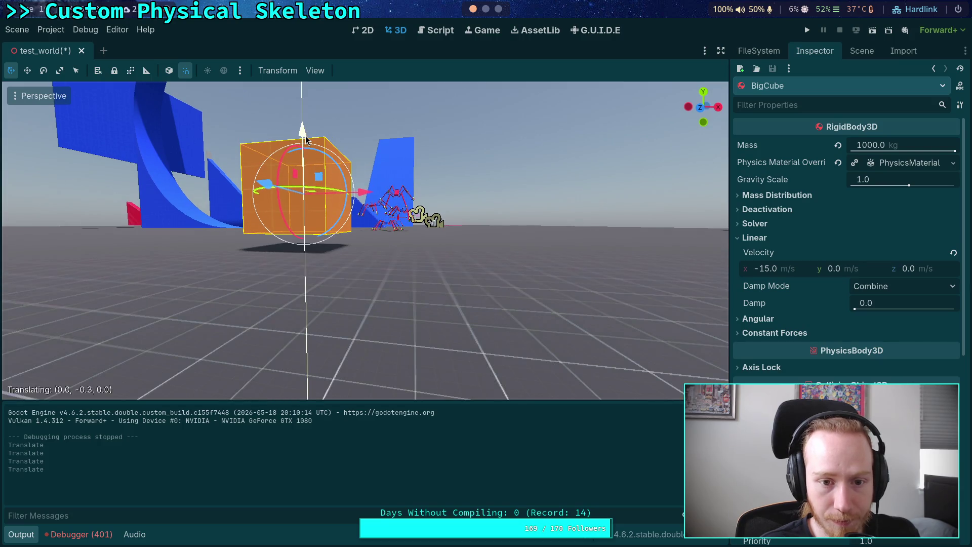
left_click_drag(306, 140, 305, 142)
Stack CrawlerBot7 onto the bot pile and give BigCube linear velocity x 0, z -100.
left_click(374, 202)
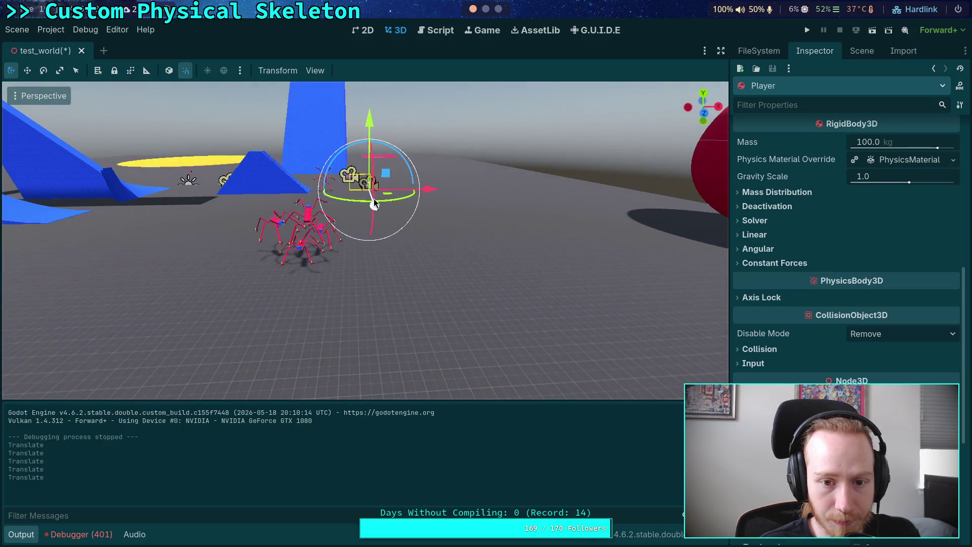
left_click(326, 181)
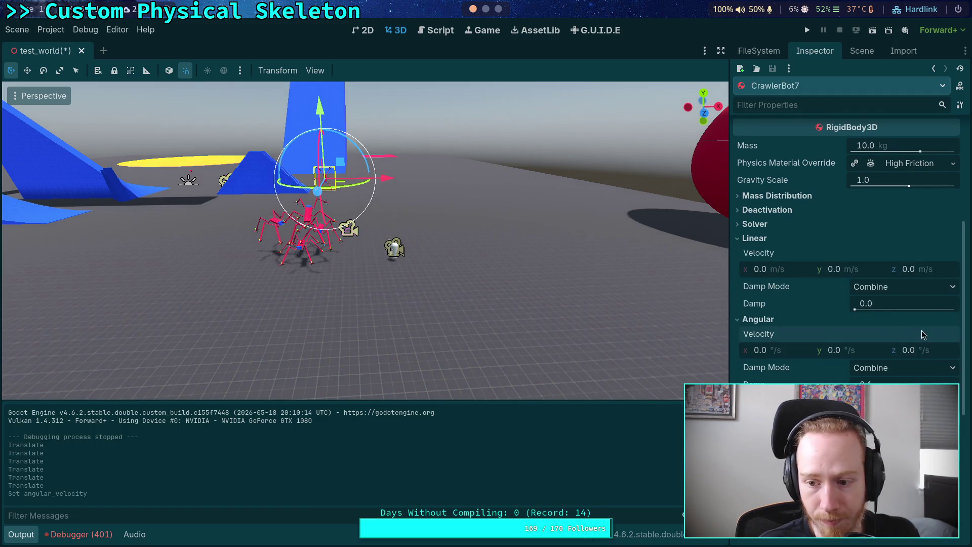
key("f")
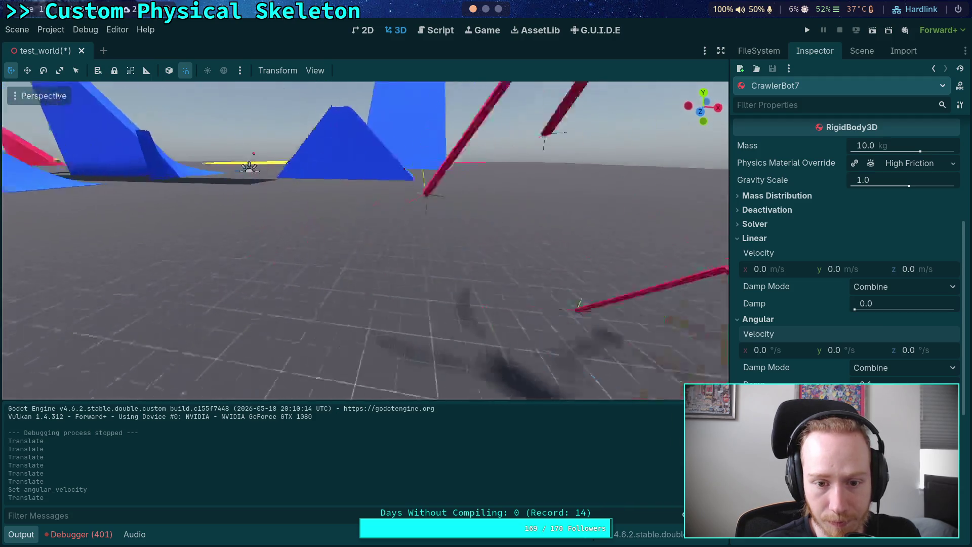
mouse_move(332, 175)
left_mouse_down()
mouse_move(320, 217)
mouse_move(281, 244)
left_mouse_up()
mouse_move(448, 193)
left_mouse_down()
mouse_move(384, 234)
mouse_move(362, 233)
mouse_move(351, 188)
mouse_move(365, 181)
left_mouse_up()
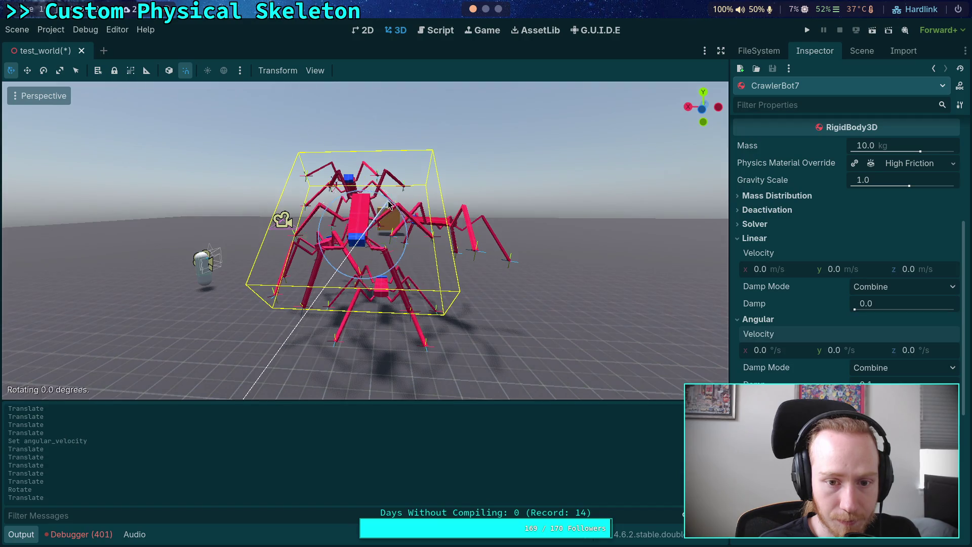
mouse_move(378, 240)
left_mouse_down()
mouse_move(425, 238)
mouse_move(455, 253)
mouse_move(501, 238)
left_mouse_up()
left_click(504, 217)
scroll(503, 218, "down", 2)
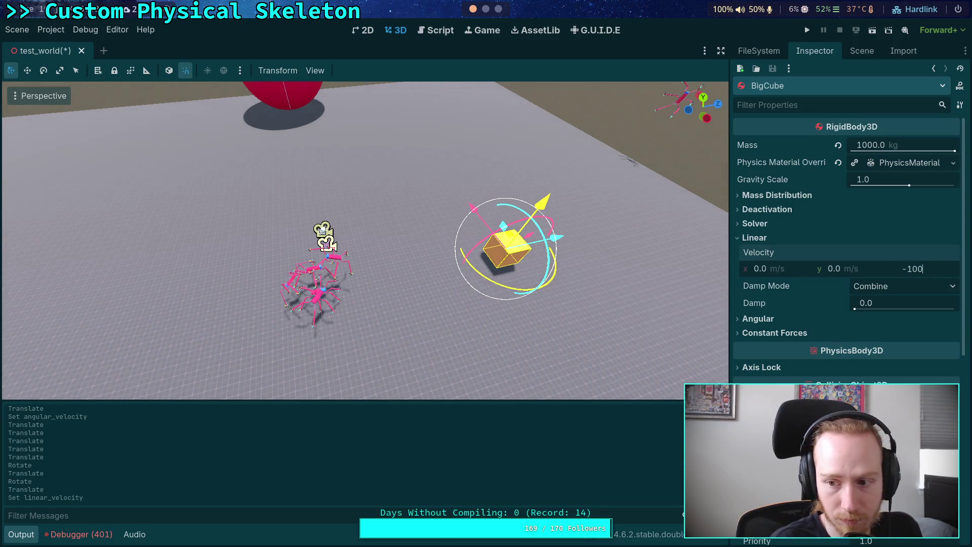
Run the smash test with BigCube at -100 m/s z, restarting twice and watching fullscreen, then stop.
left_click(808, 32)
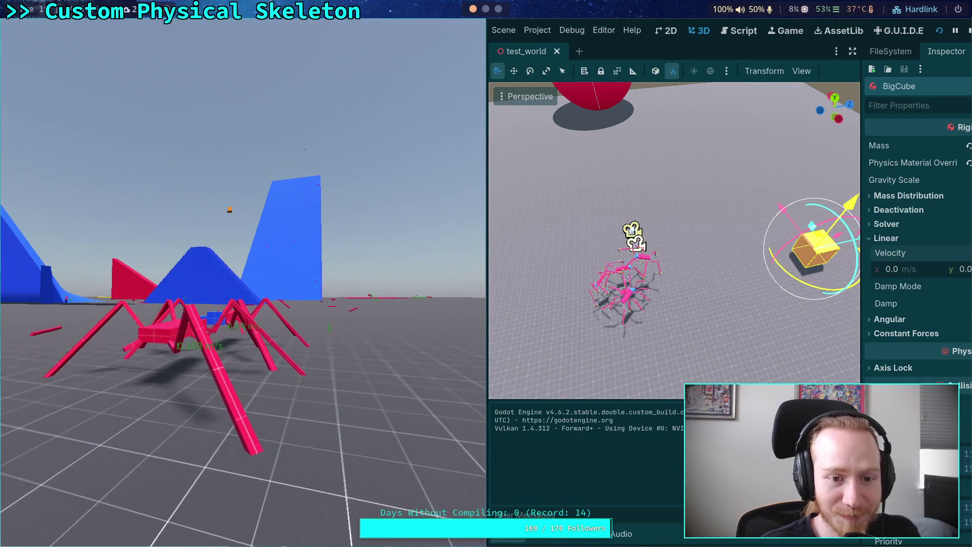
left_click(967, 34)
left_click(812, 37)
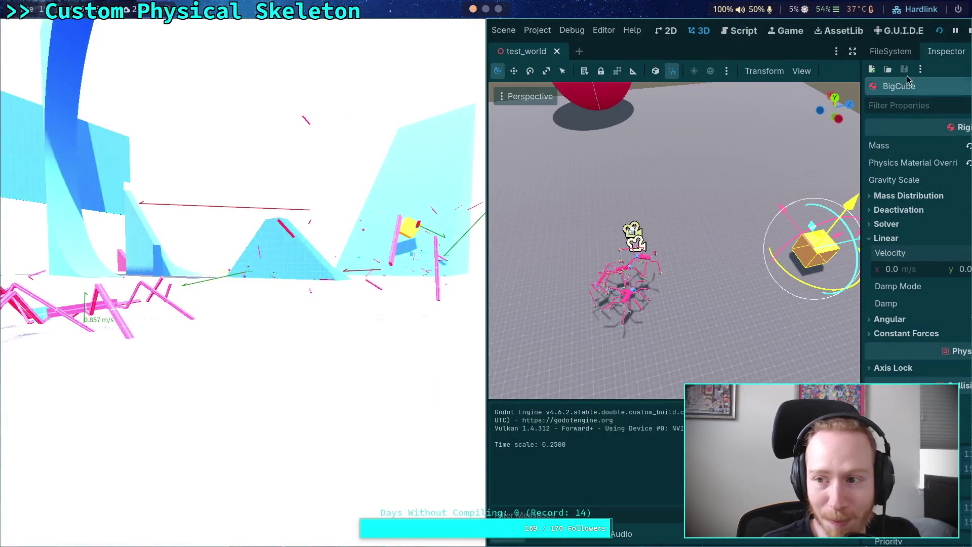
key("F8")
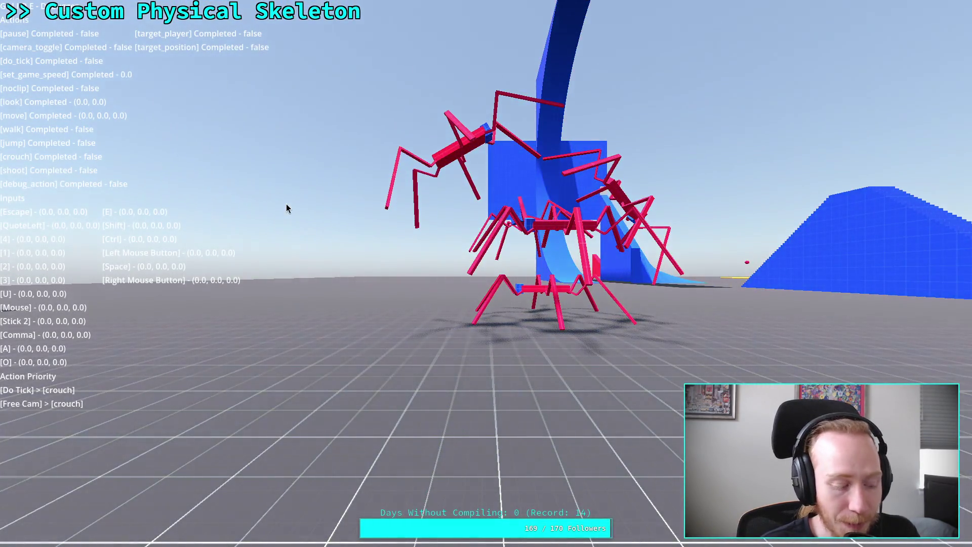
left_click(287, 208)
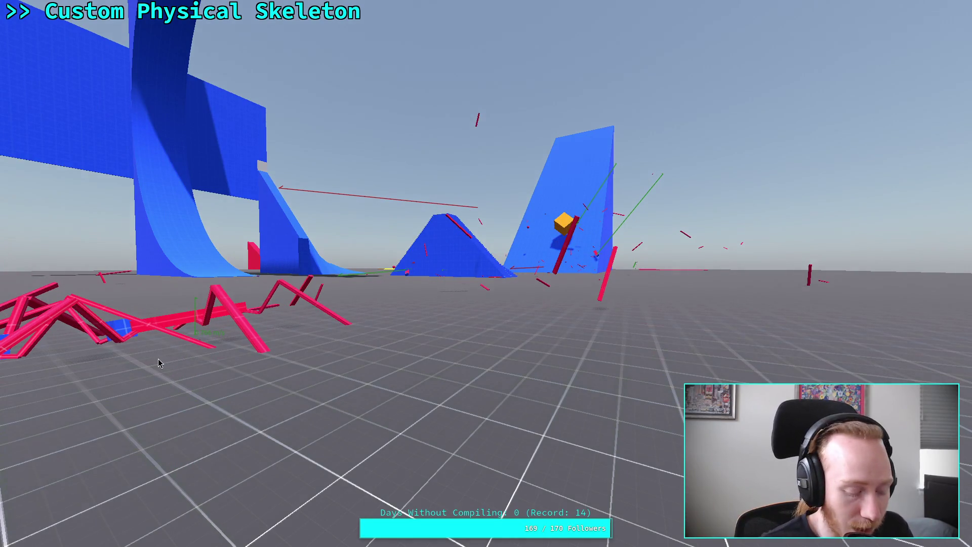
key("F11")
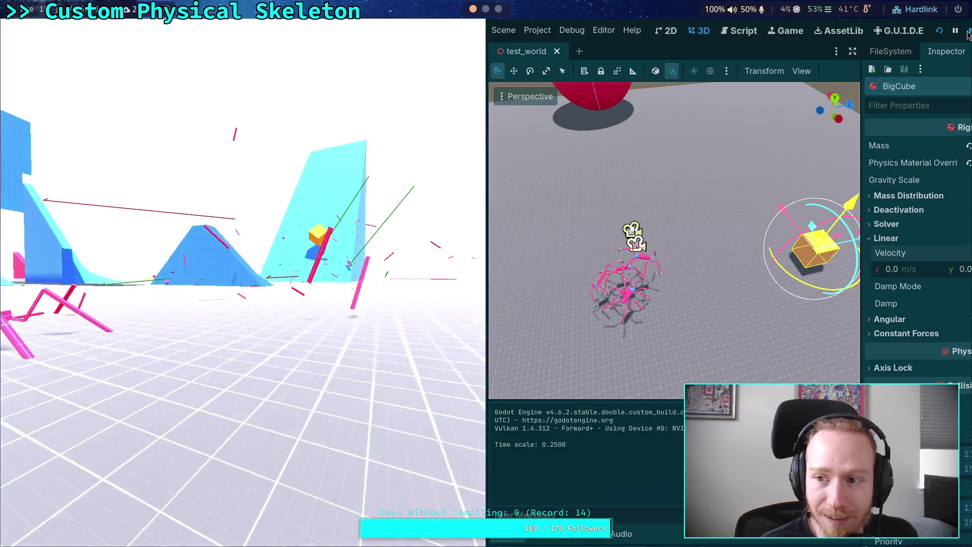
left_click(968, 34)
left_click(813, 31)
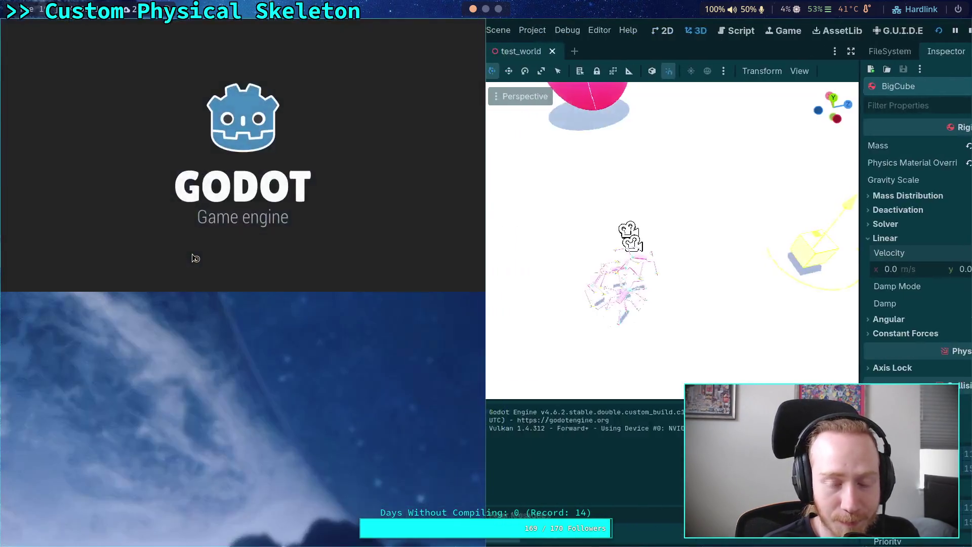
key("F11")
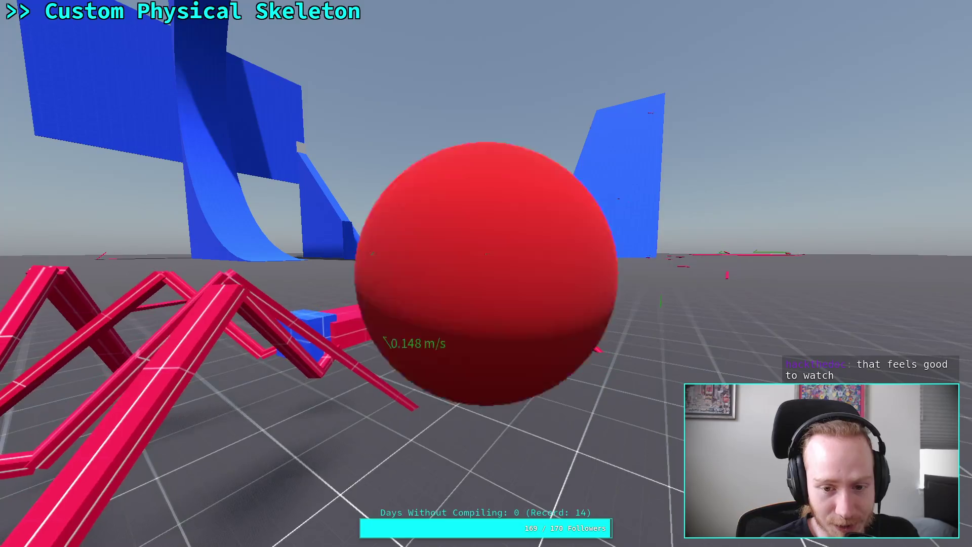
key("super+f")
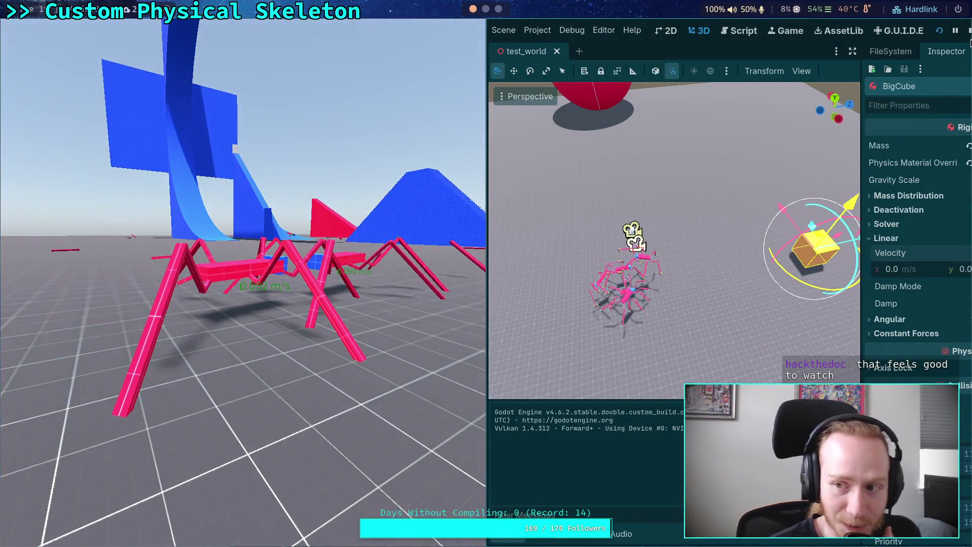
left_click(969, 30)
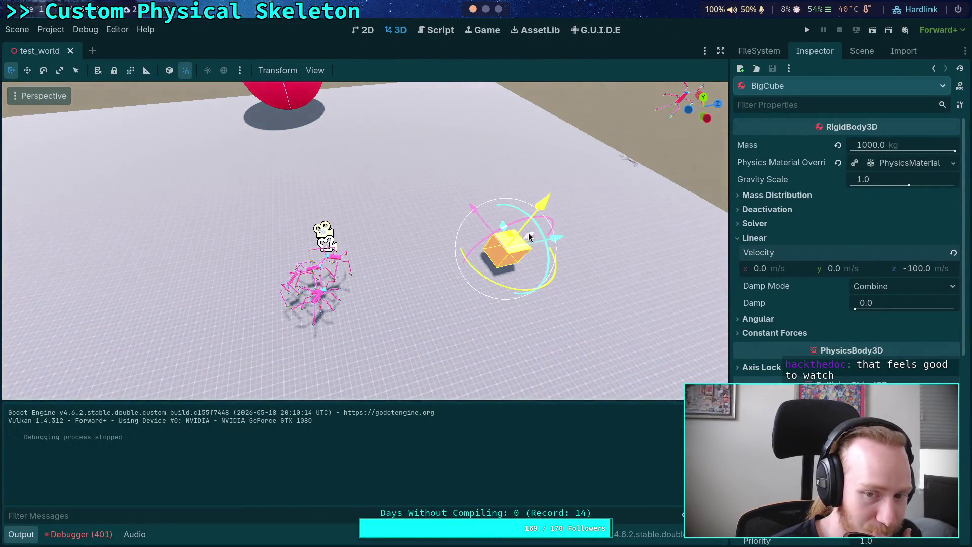
right_click(406, 245)
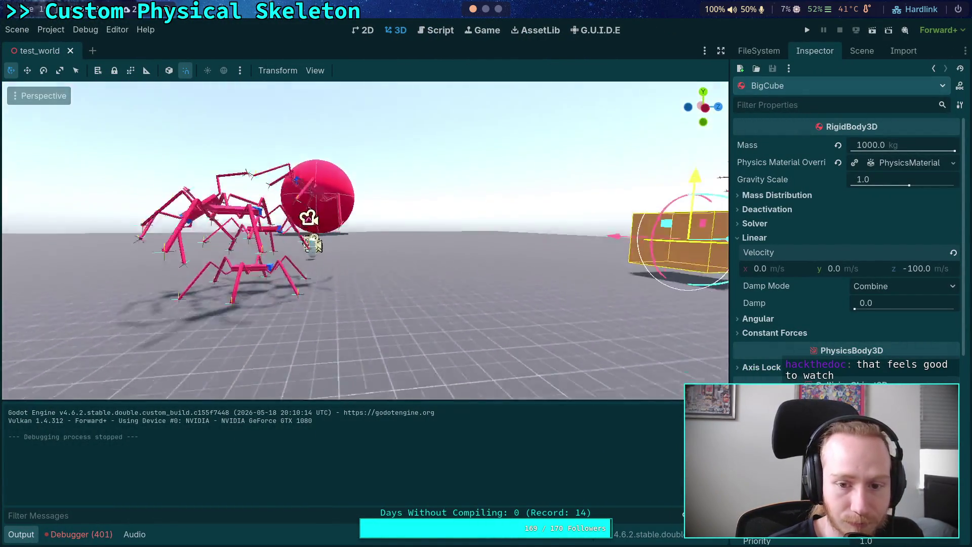
Slide CrawlerBot5 and CrawlerBot3 closer together into the pile of bots.
left_click(290, 135)
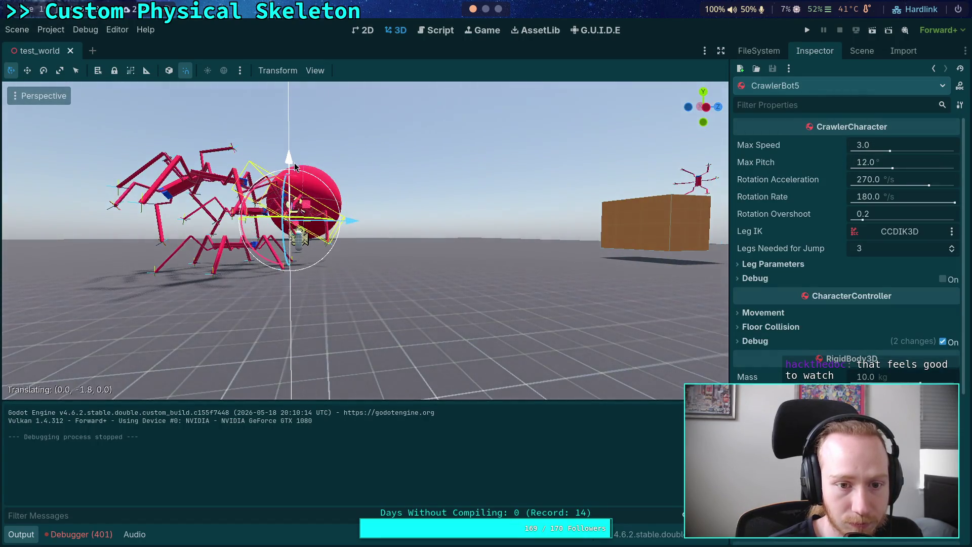
right_click(210, 188)
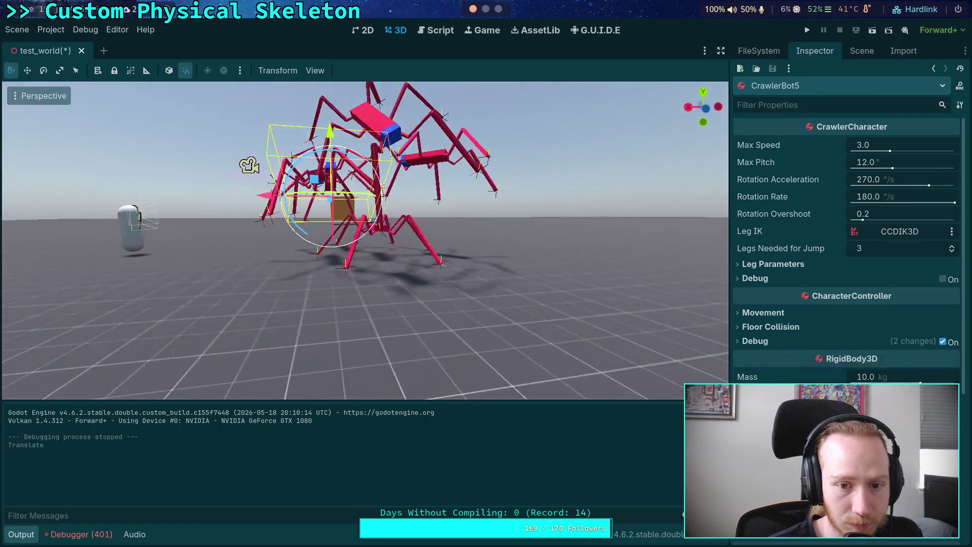
key("a")
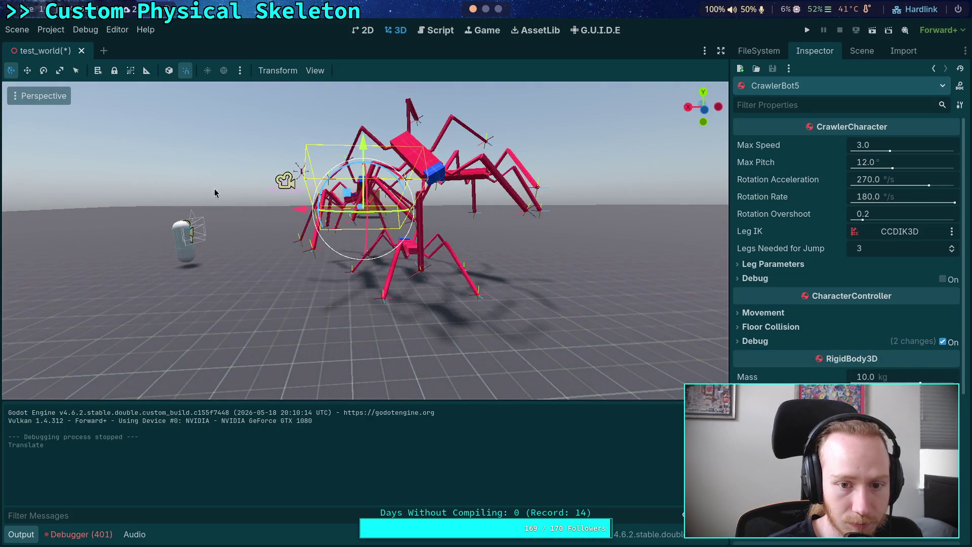
key("w")
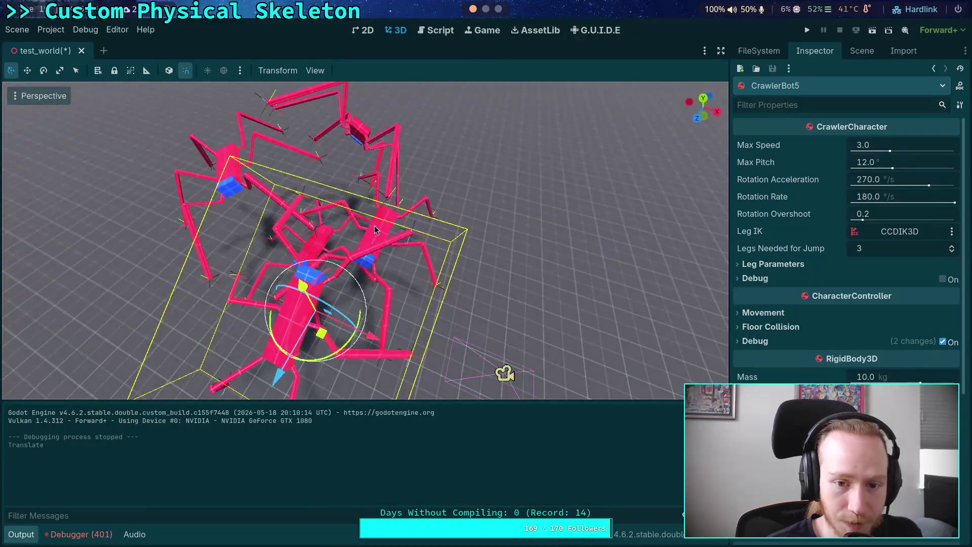
left_click_drag(435, 280, 395, 251)
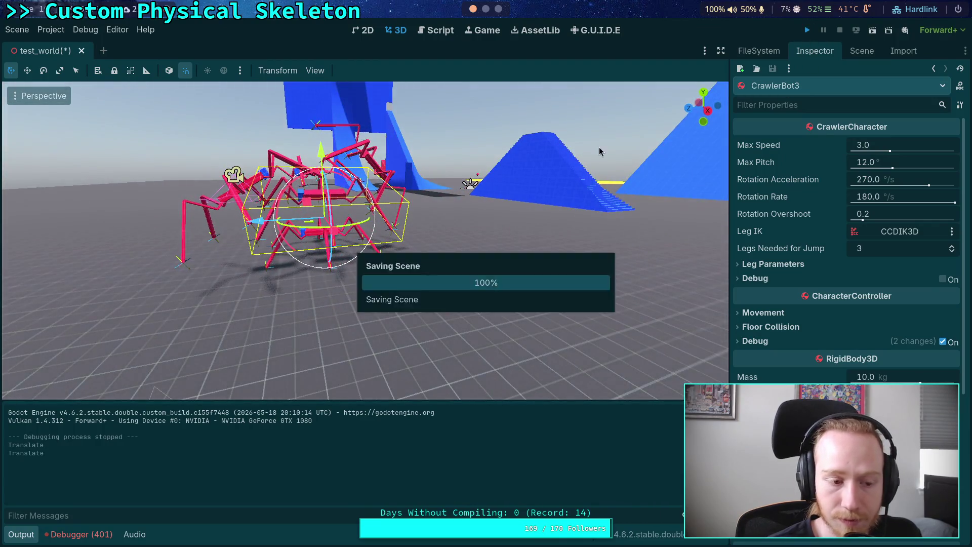
Rerun the smash test, stop it, and pick BigCube from the scene tree.
key("F5")
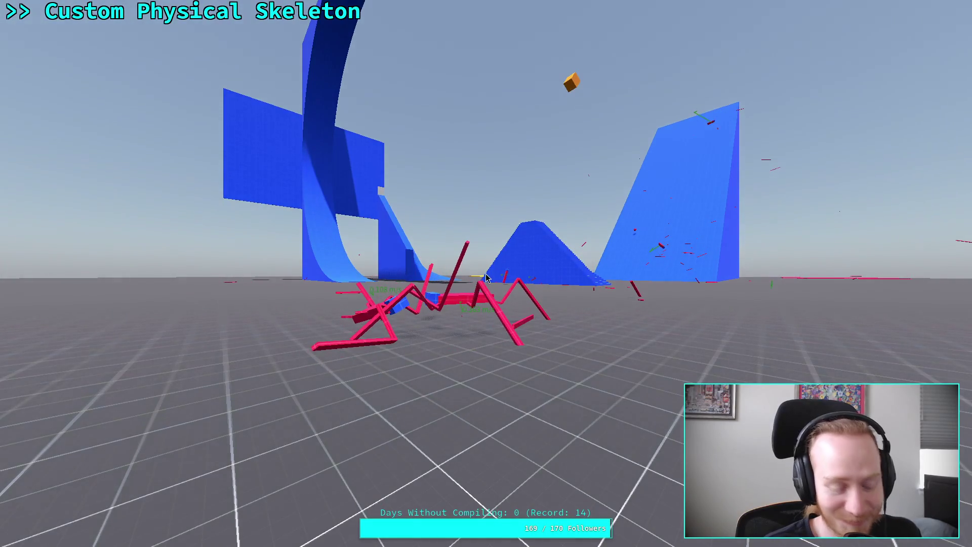
key("Escape")
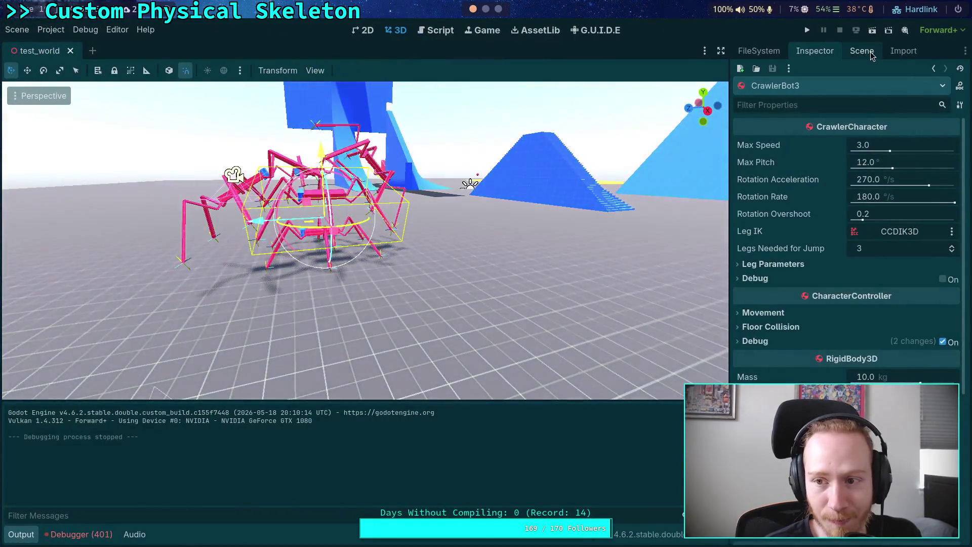
left_click(861, 51)
key("Escape")
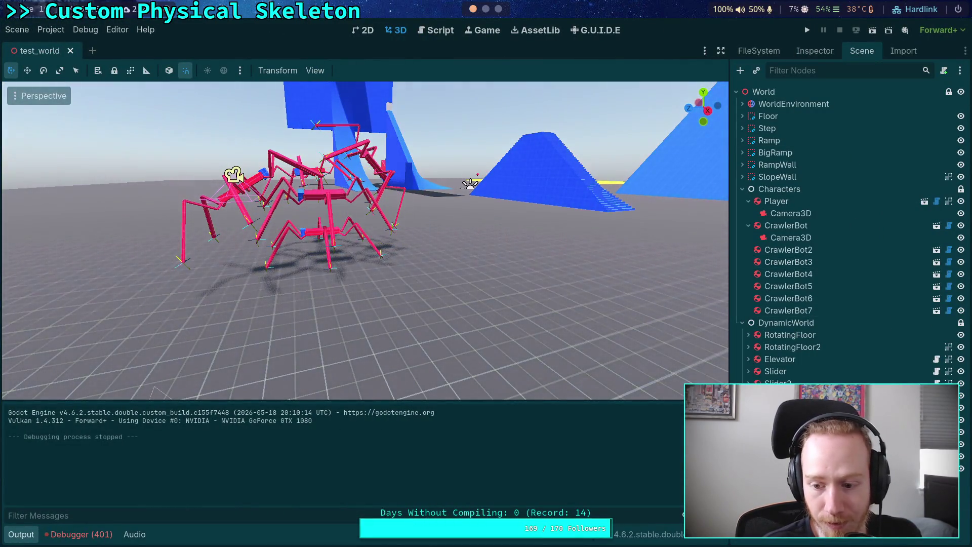
left_click(809, 51)
Run a quick smash test with BigCube's z velocity at -25 m/s.
left_click(913, 270)
type("-25")
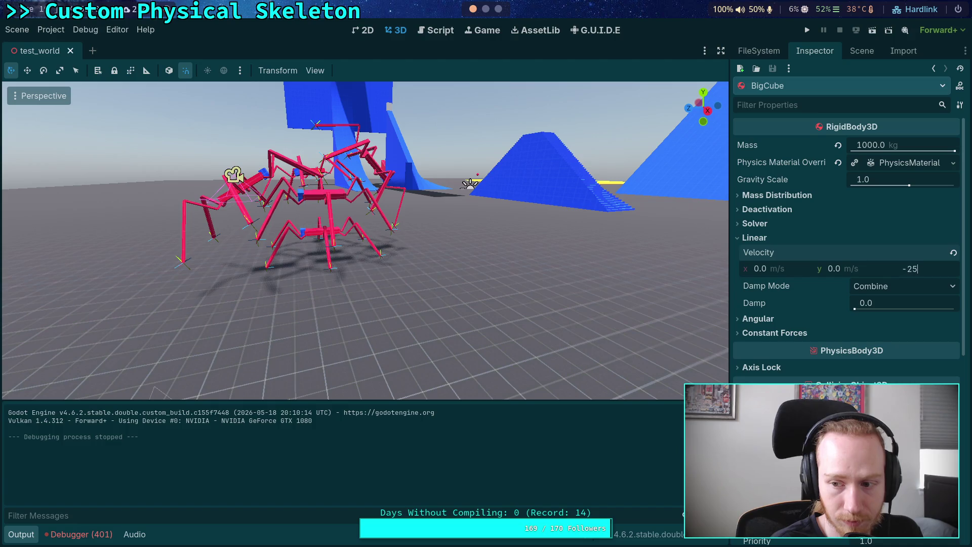
left_click(806, 30)
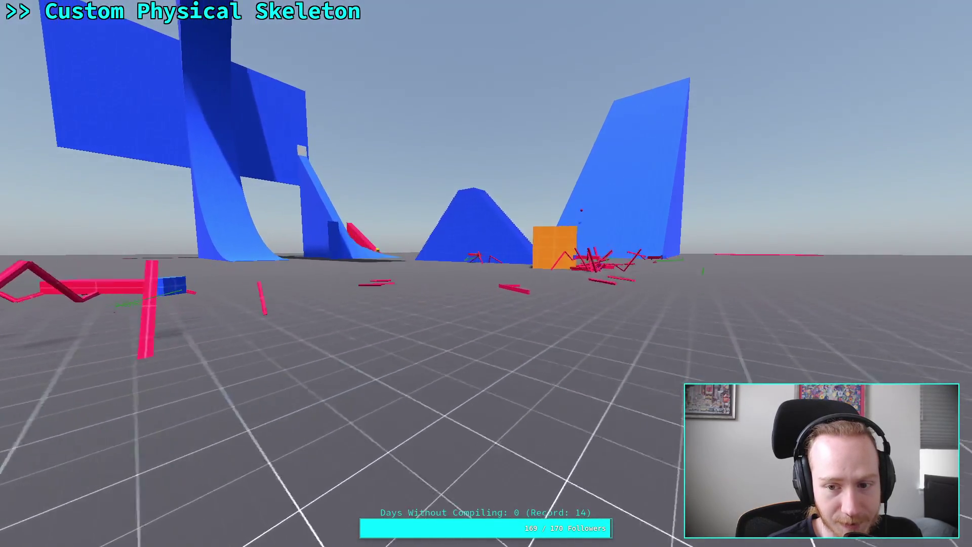
key("Escape")
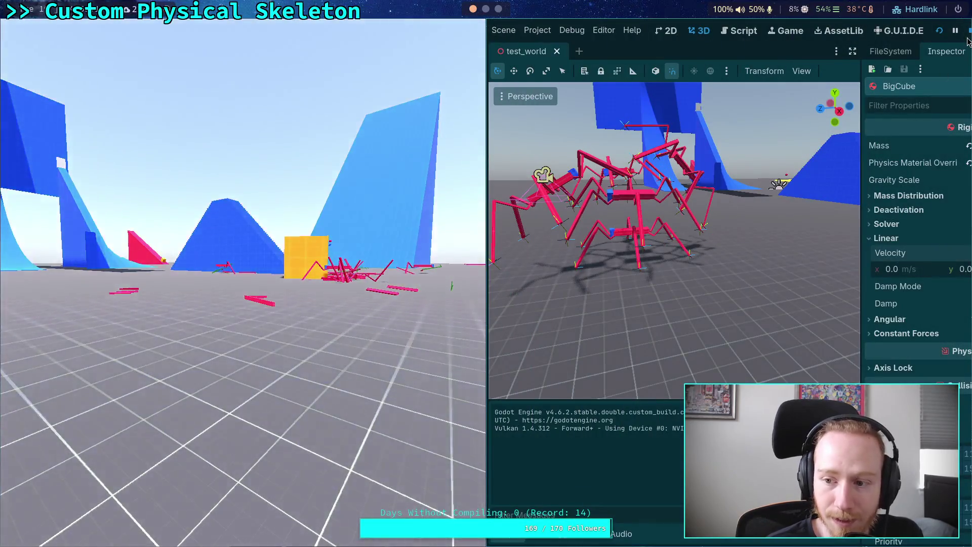
key("F8")
Change BigCube's z velocity to -50 m/s and run the smash test again.
left_click(934, 273)
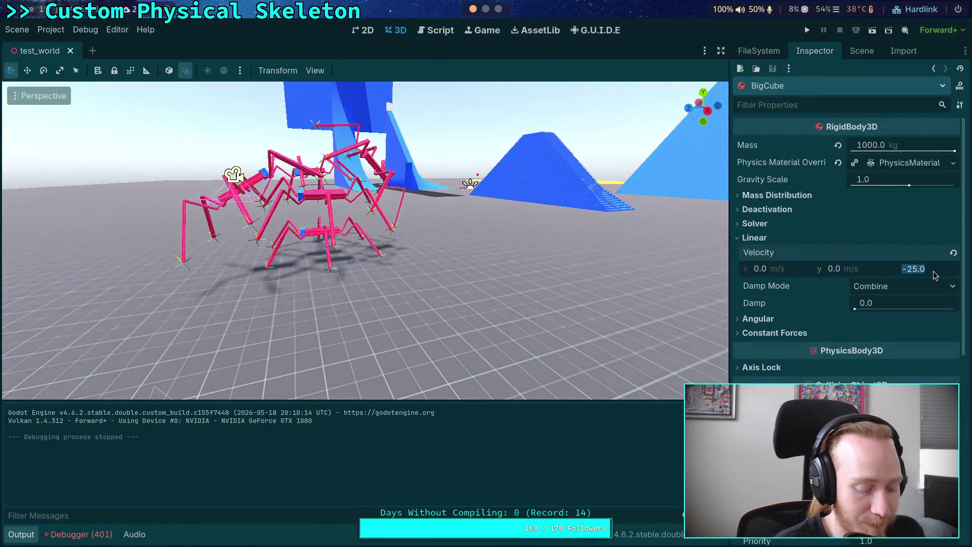
type("-5")
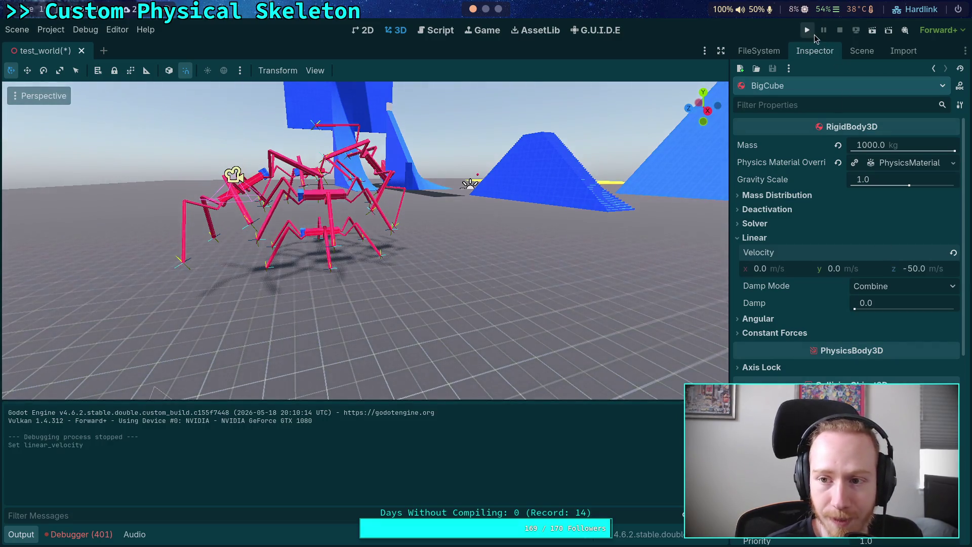
key("F5")
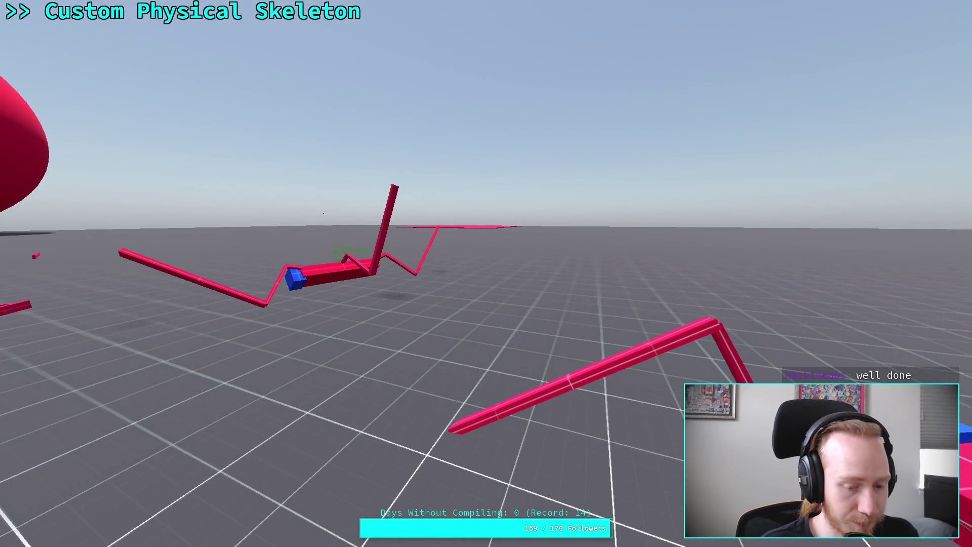
key("Escape")
Stop the game, hide the Output log, frame CrawlerBot4 in the 3D view, and show the Debugger.
key("F8")
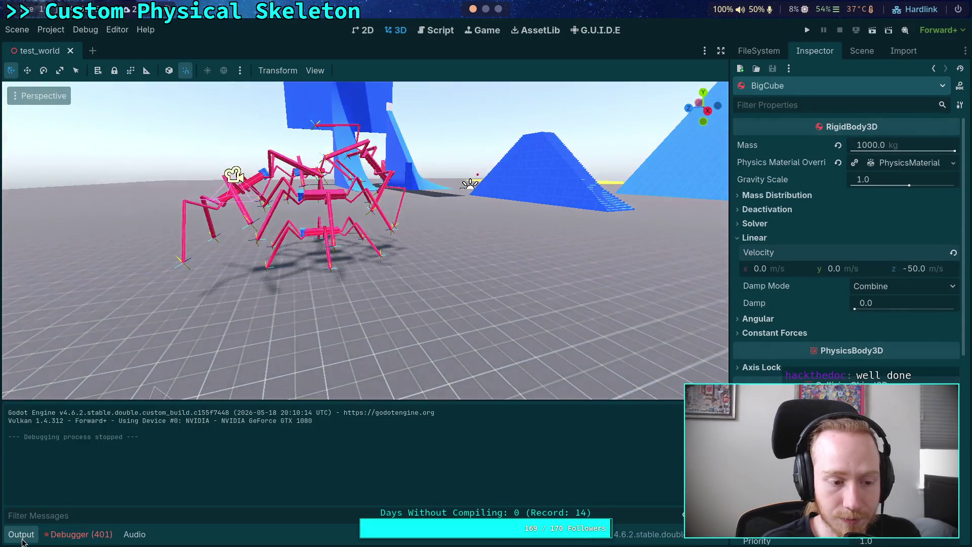
left_click(21, 534)
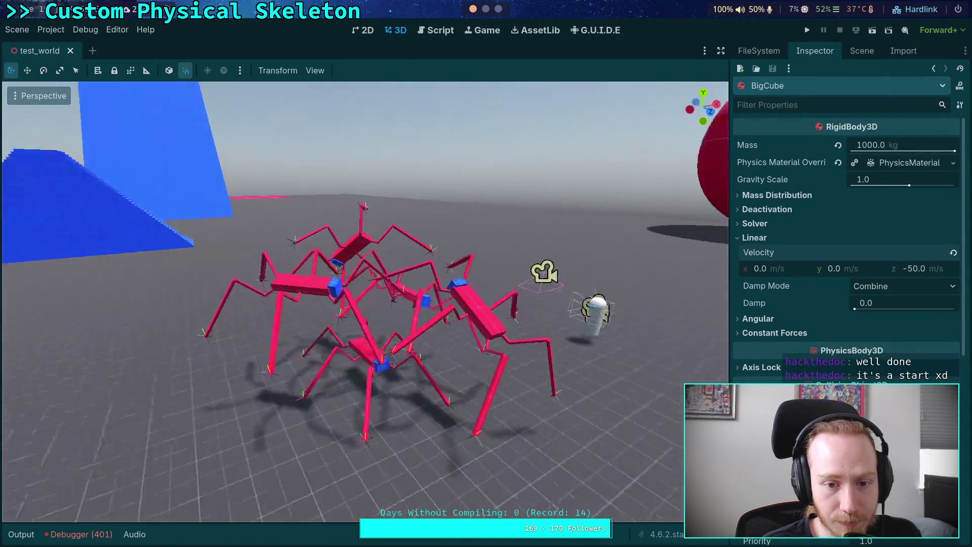
left_click(336, 390)
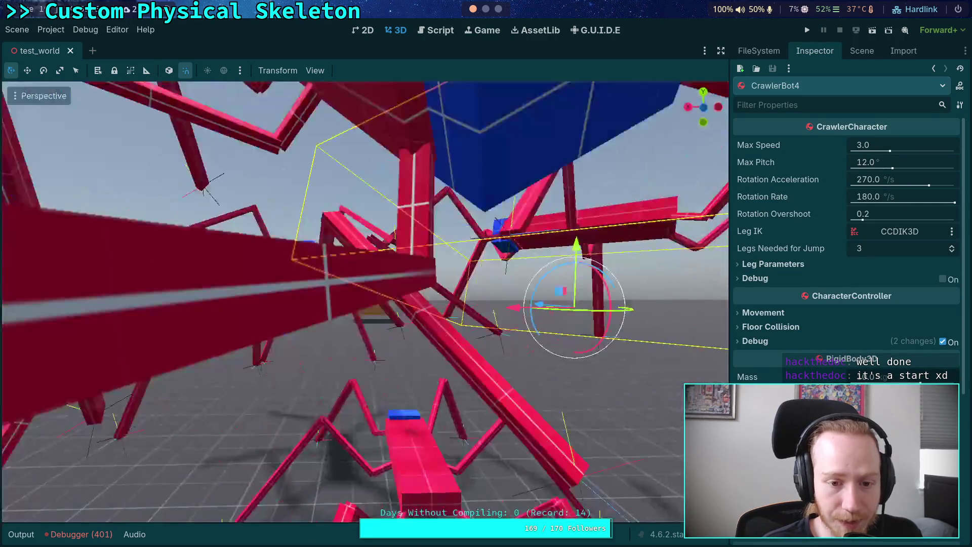
key("f")
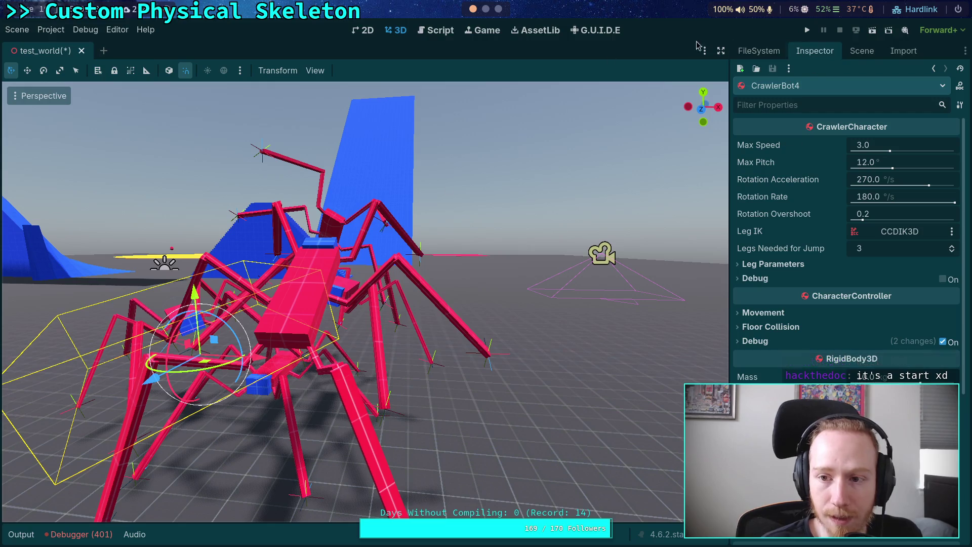
left_click(79, 534)
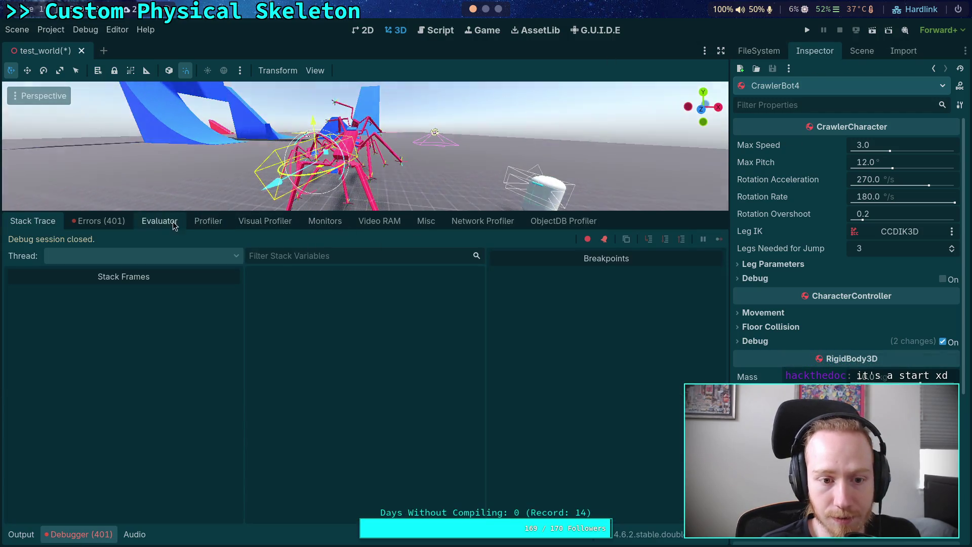
Turn on profiler Autostart, keep the Frame Time (ms) measure, and launch the game.
left_click(208, 221)
left_click(243, 248)
left_click(103, 243)
left_click(238, 242)
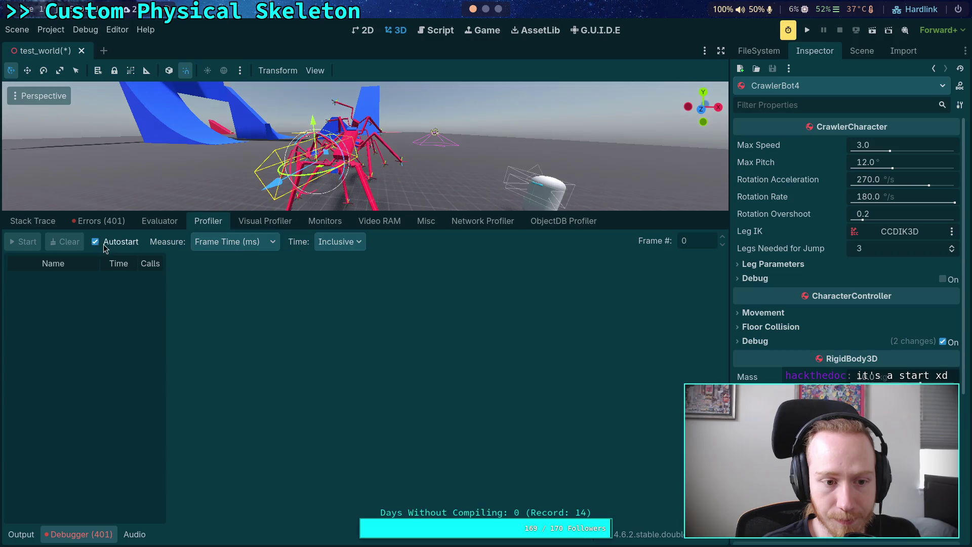
left_click(443, 292)
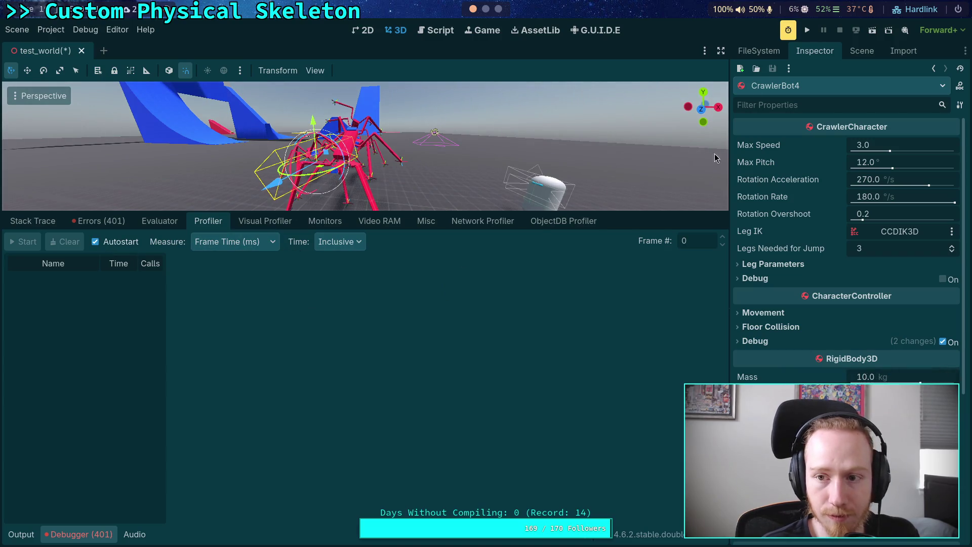
left_click(812, 32)
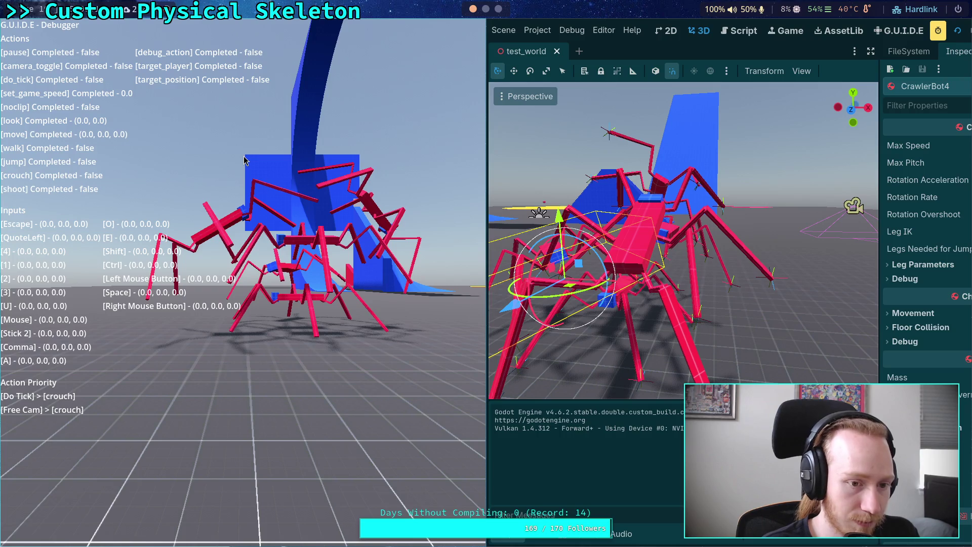
Hide the G.U.I.D.E overlay, stop the game with F8, and view the recorded profile.
key("grave")
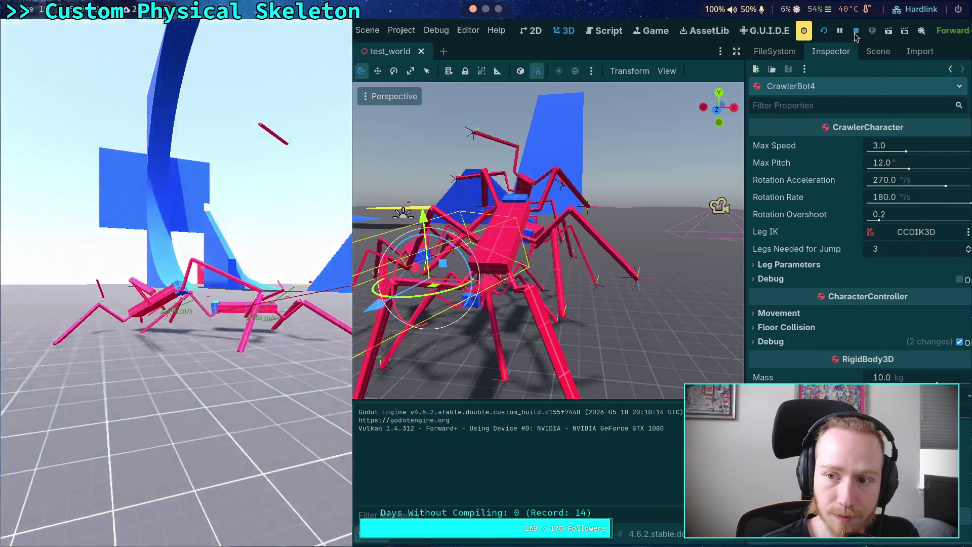
key("F8")
left_click(81, 534)
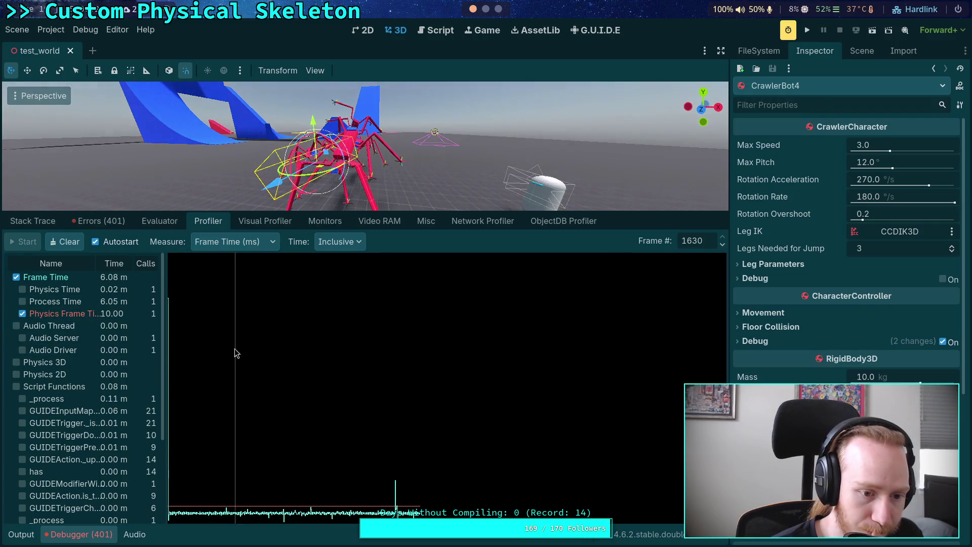
Scrub to frame 156, widen the profiler list, and uncheck Frame Time and Physics Time.
left_click_drag(199, 383, 192, 385)
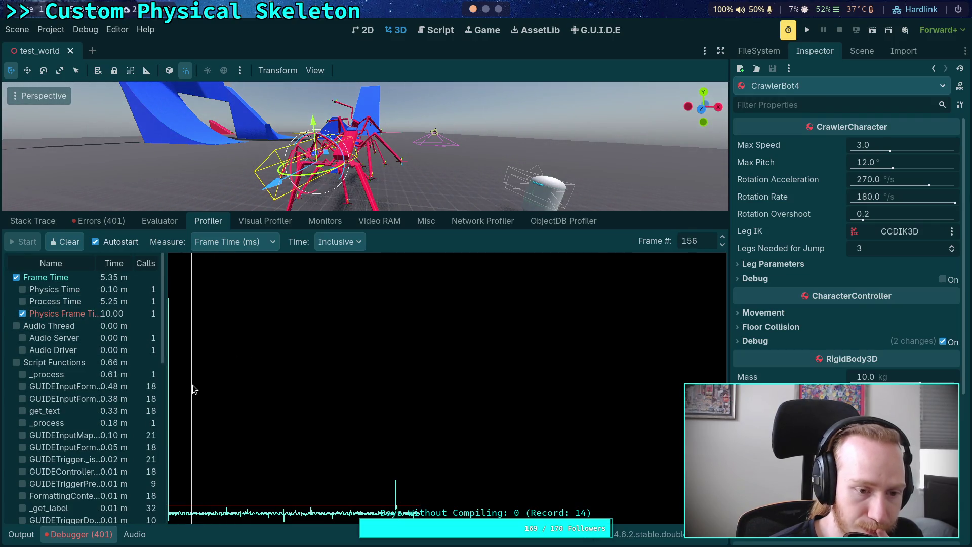
left_click_drag(166, 321, 174, 320)
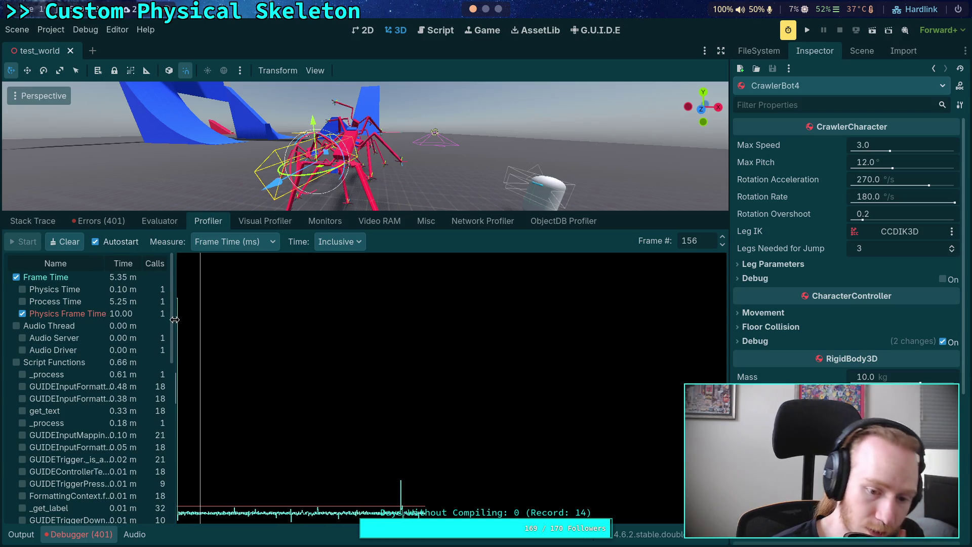
mouse_move(222, 212)
left_mouse_down()
mouse_move(221, 191)
mouse_move(219, 217)
left_mouse_up()
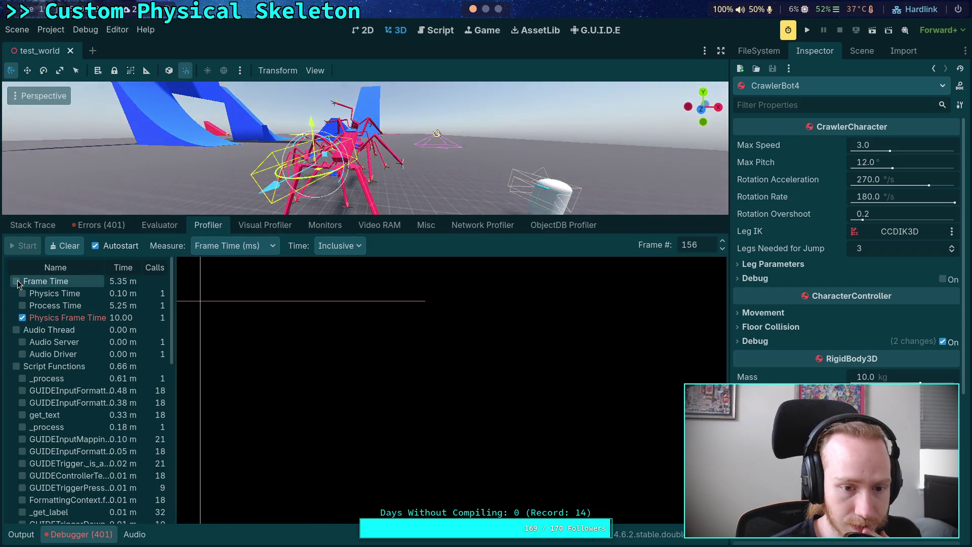
left_click(17, 281)
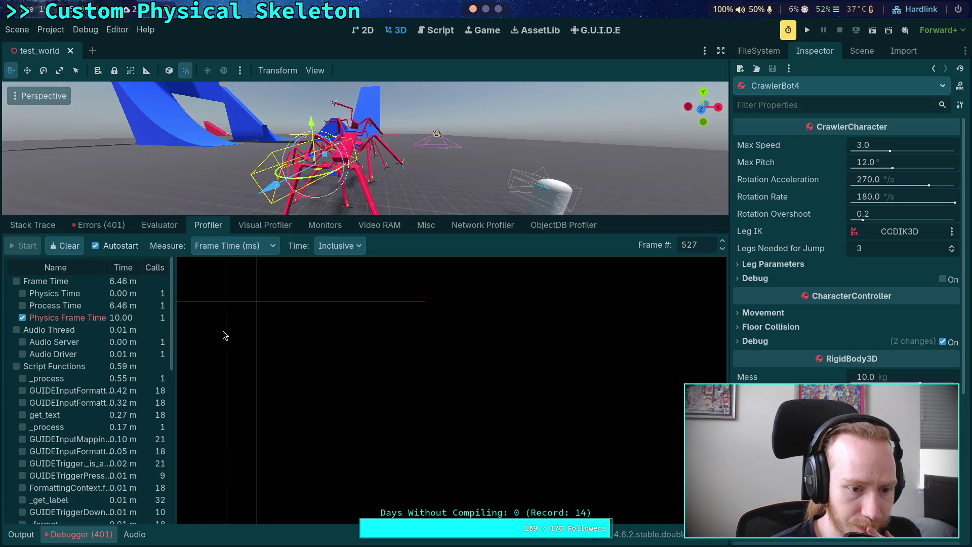
mouse_move(171, 307)
left_mouse_down()
mouse_move(168, 461)
mouse_move(184, 306)
mouse_move(236, 304)
mouse_move(237, 328)
mouse_move(208, 329)
left_mouse_up()
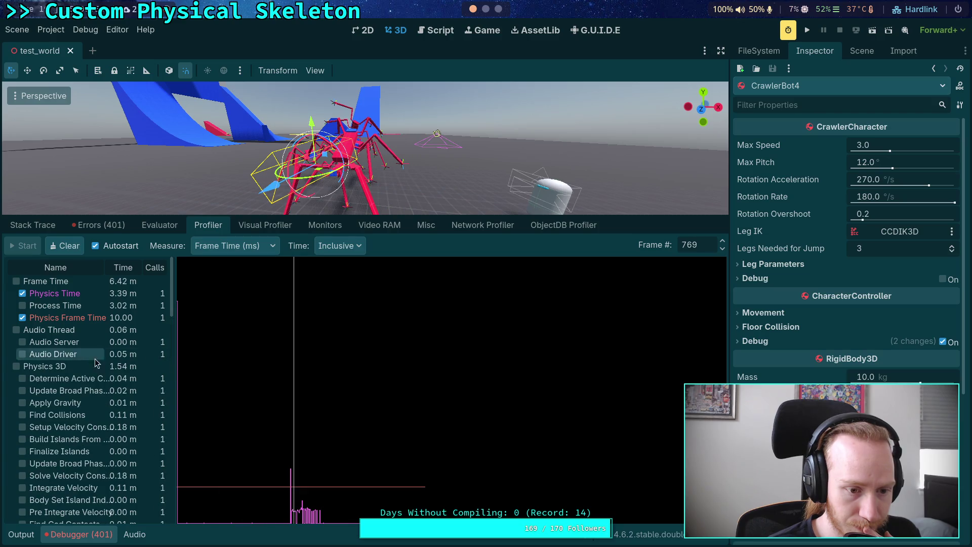
left_click(23, 293)
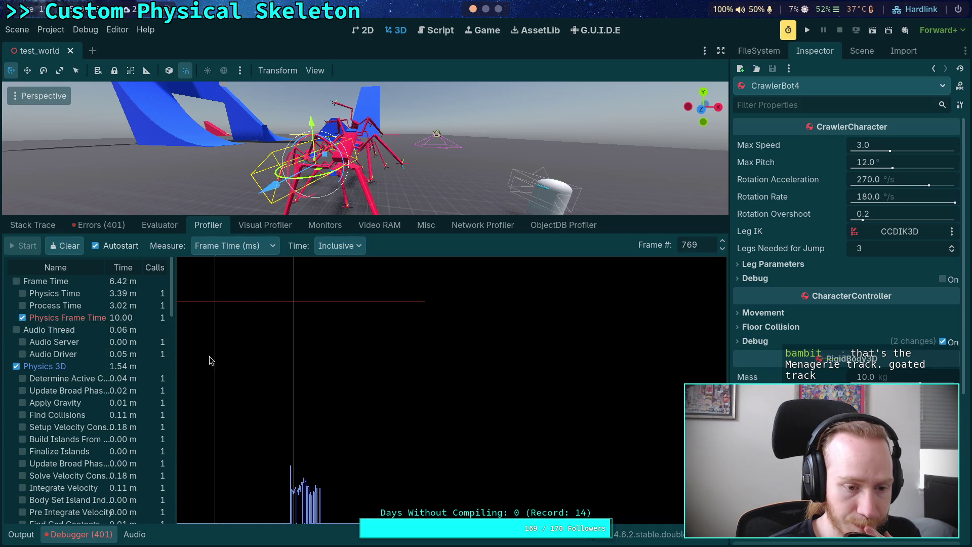
Uncheck Physics Time, widen the profiler Name column, and inspect frames 812 and 767.
left_click(22, 294)
left_click_drag(300, 379, 301, 383)
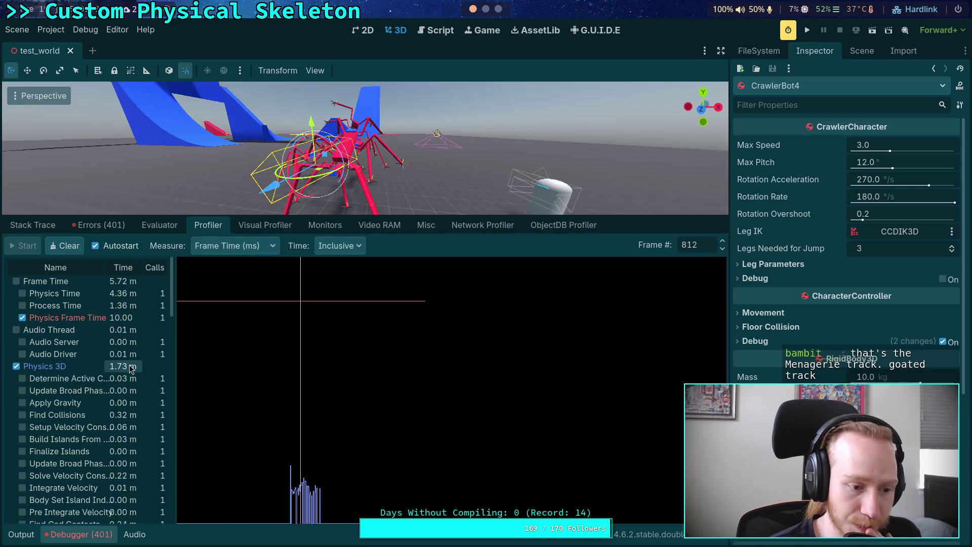
scroll(142, 387, "down", 3)
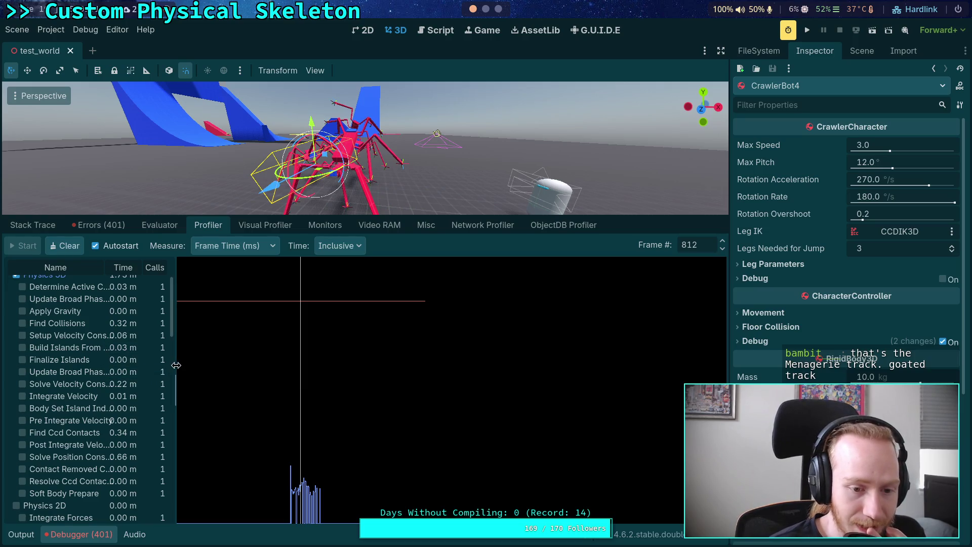
left_click_drag(177, 365, 180, 367)
scroll(98, 378, "down", 5)
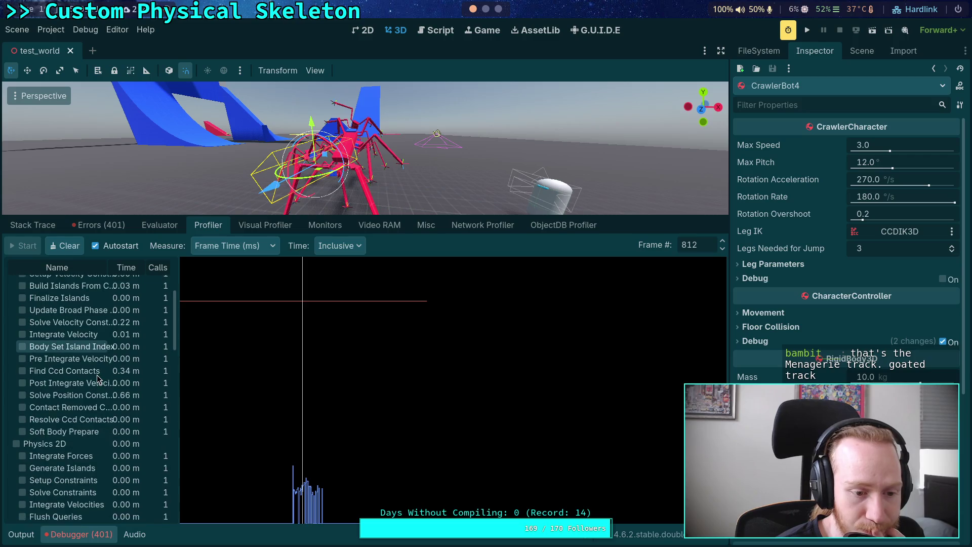
scroll(90, 391, "up", 6)
scroll(87, 391, "up", 2)
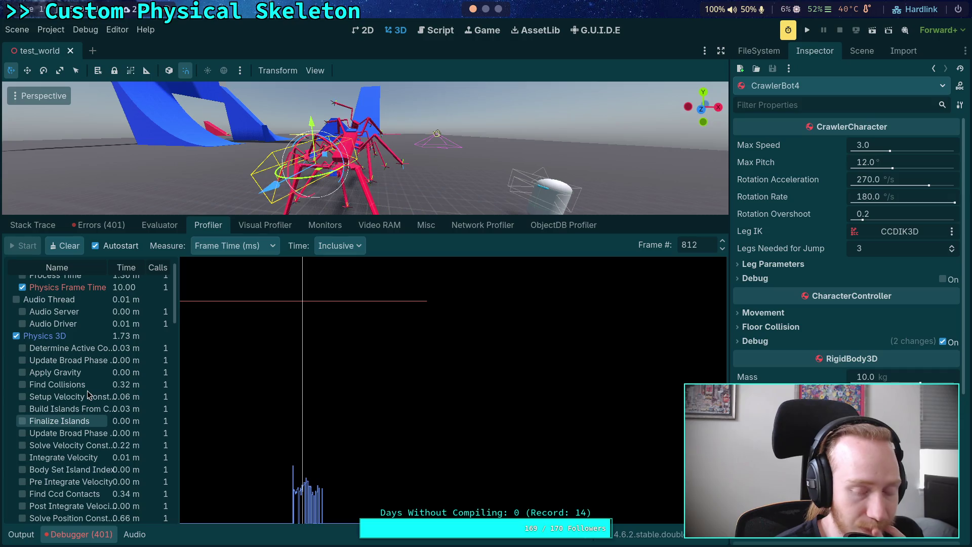
scroll(88, 392, "down", 4)
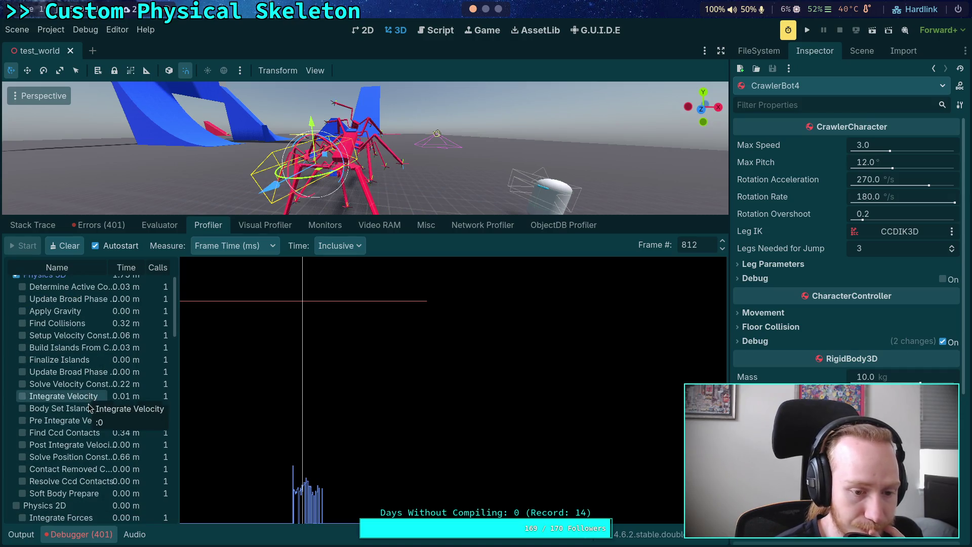
left_click_drag(177, 270, 214, 271)
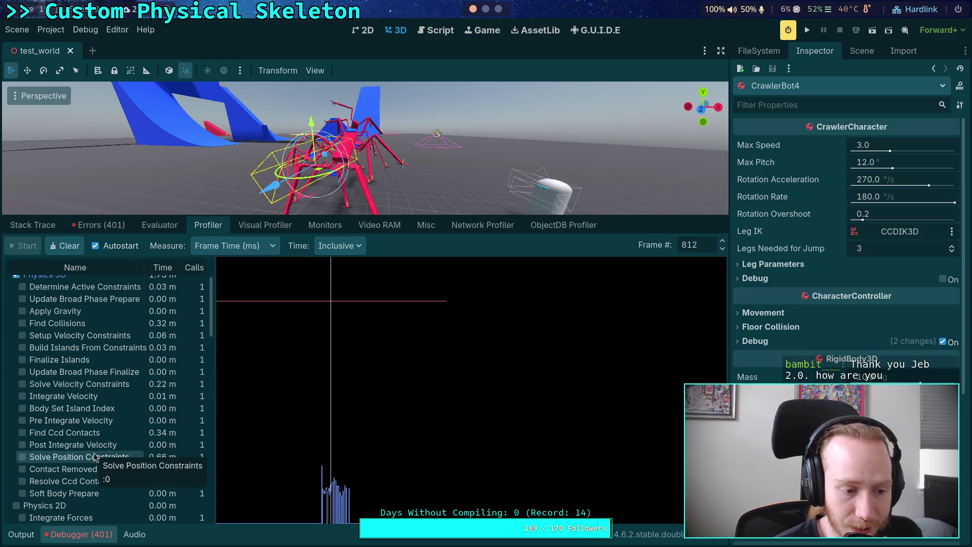
left_click(325, 329)
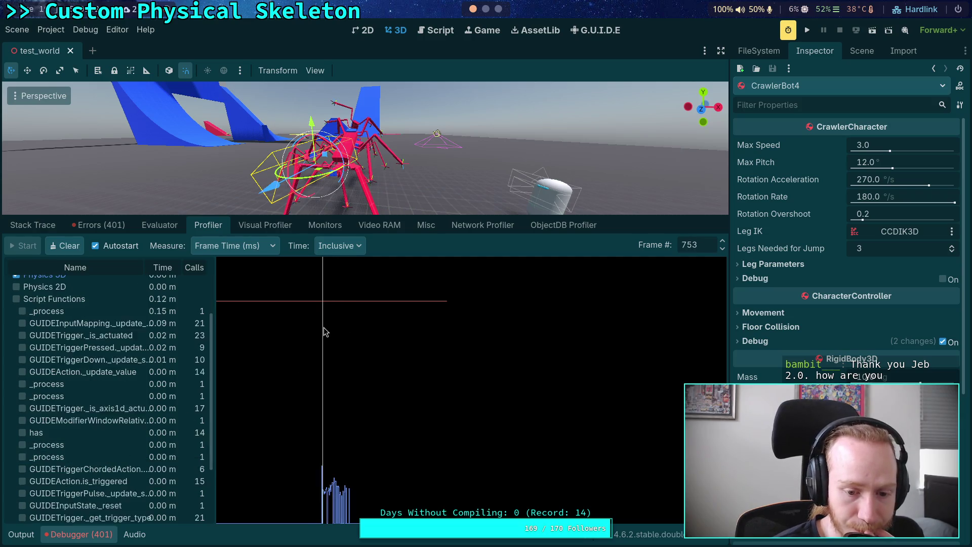
scroll(155, 345, "up", 2)
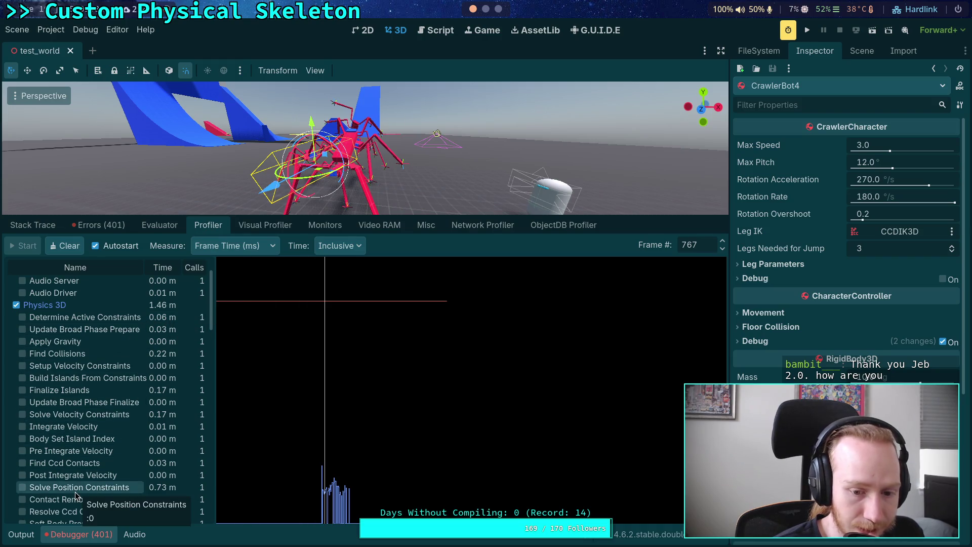
Graph Solve Position and Solve Velocity Constraints, step through frames to 813, and rerun the game.
left_click(37, 489)
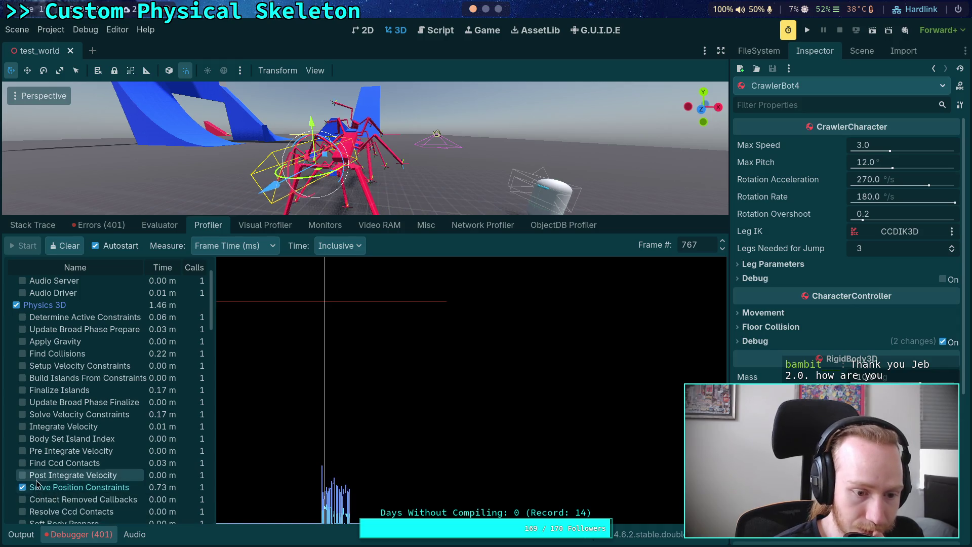
scroll(40, 499, "down", 1)
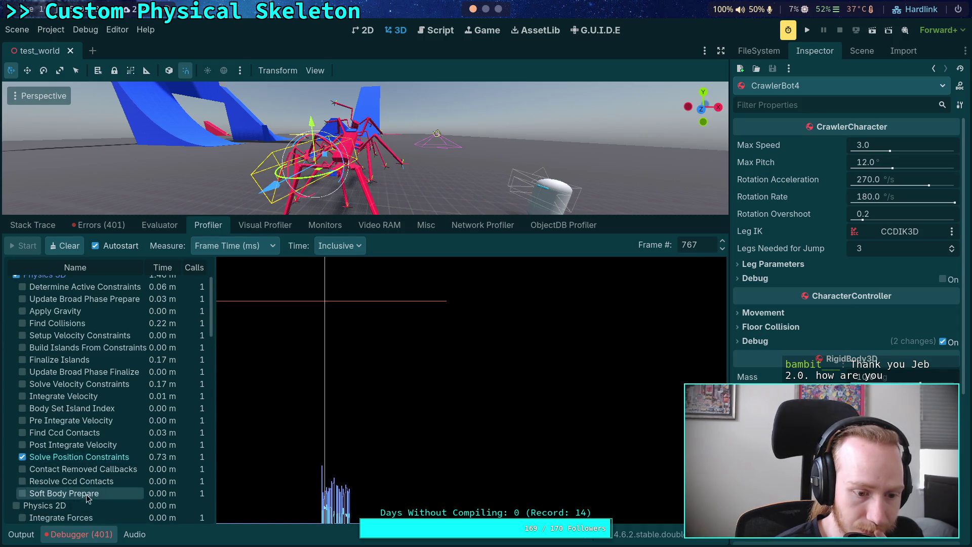
left_click(61, 386)
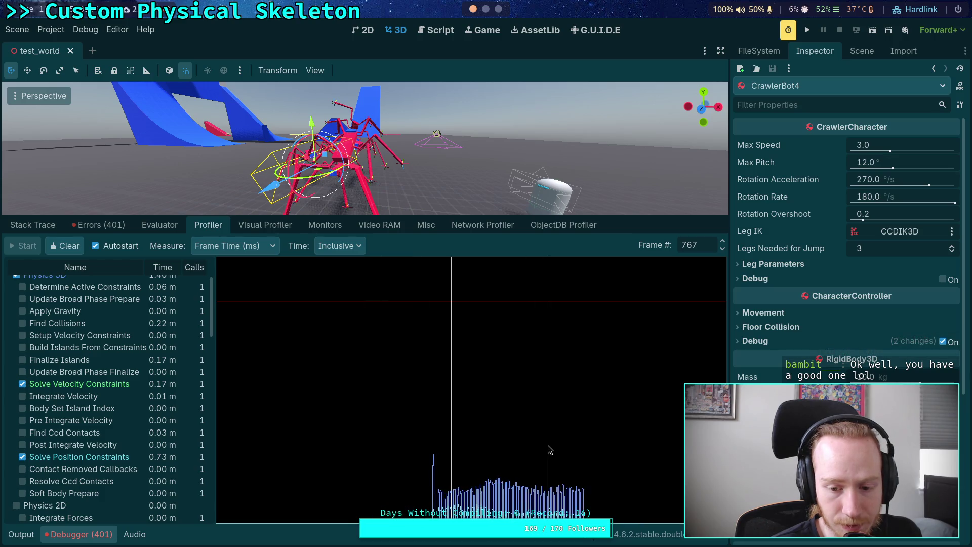
left_click(434, 424)
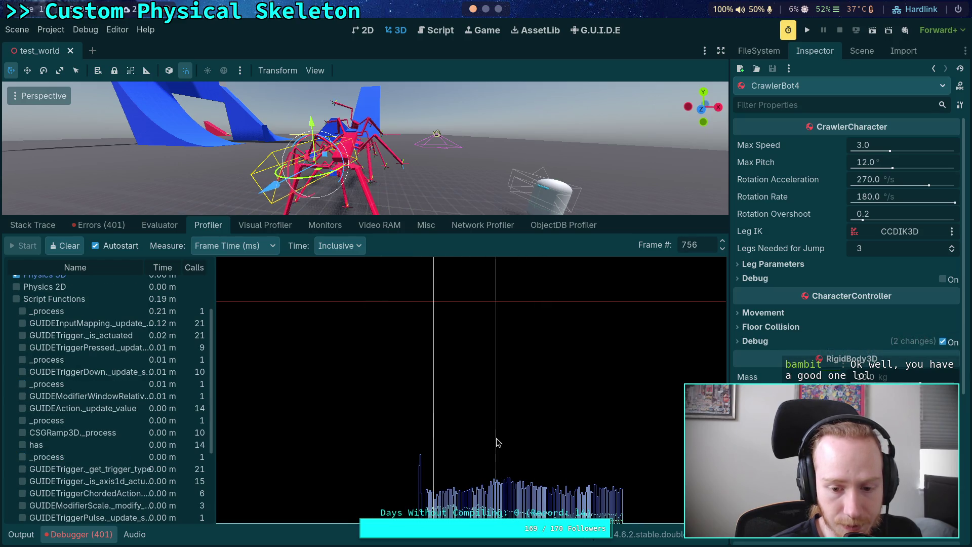
left_click(464, 434)
left_click_drag(465, 433, 491, 430)
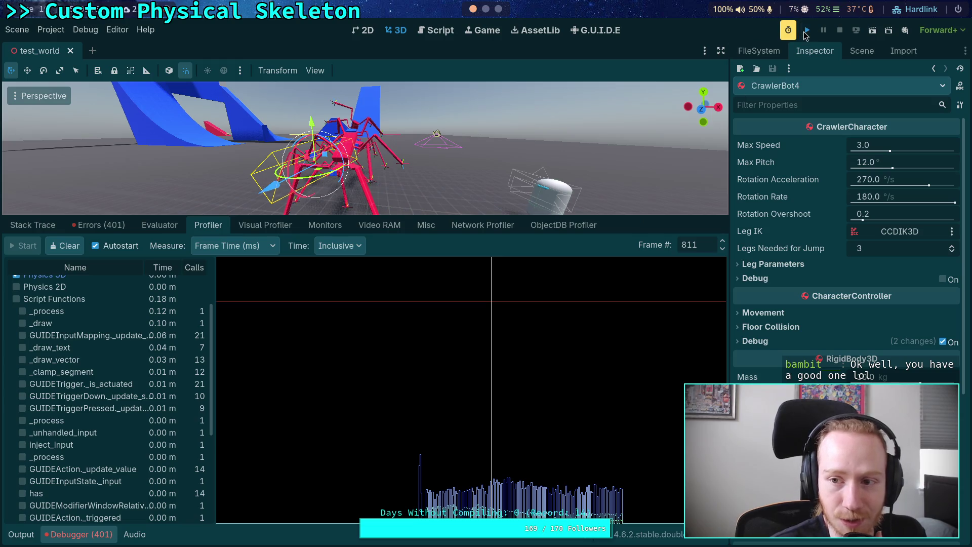
left_click(806, 31)
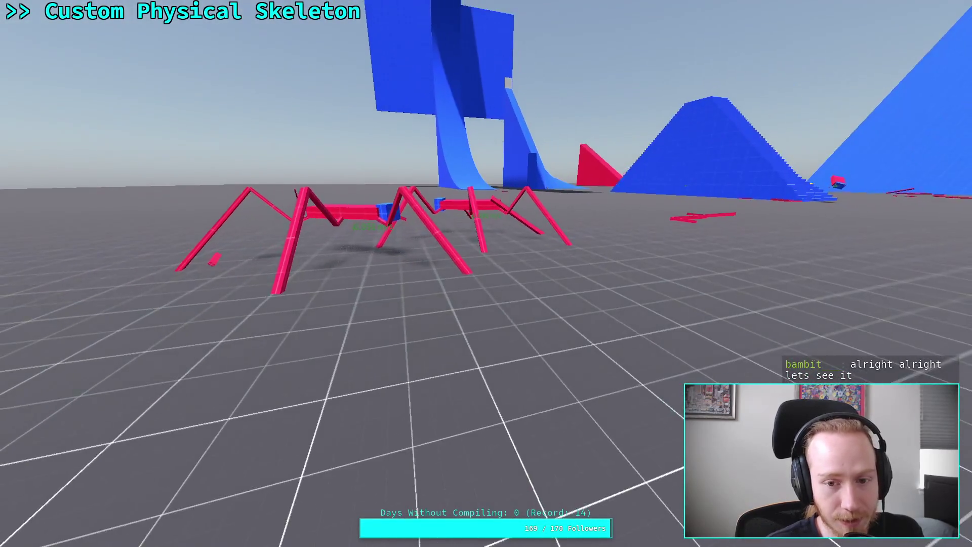
Stop the running game and fly the editor view back over the crawler bots.
key("super+f")
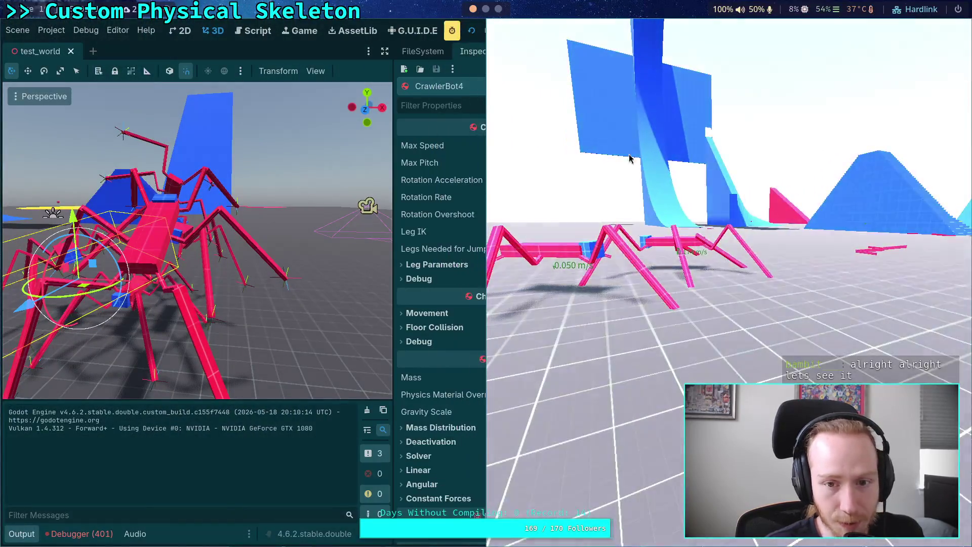
key("Escape")
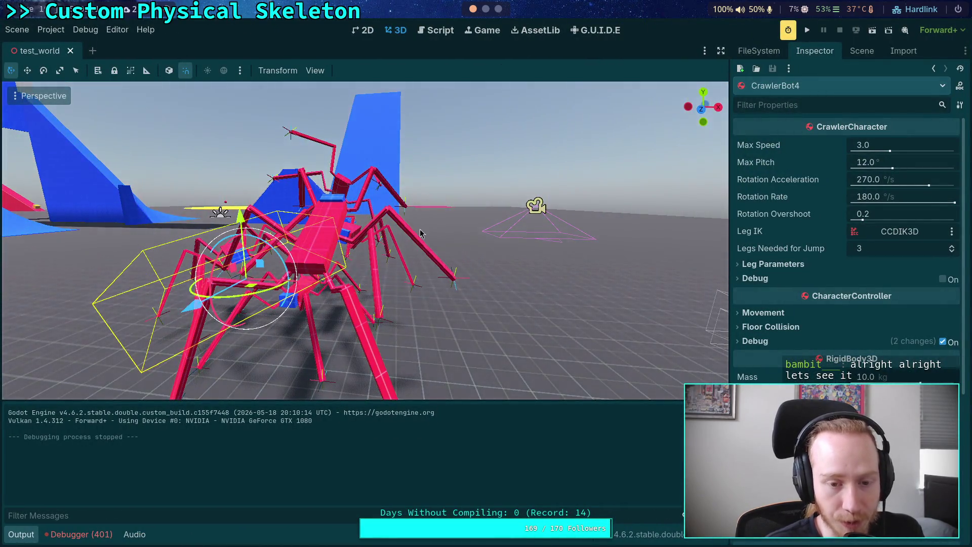
key("w")
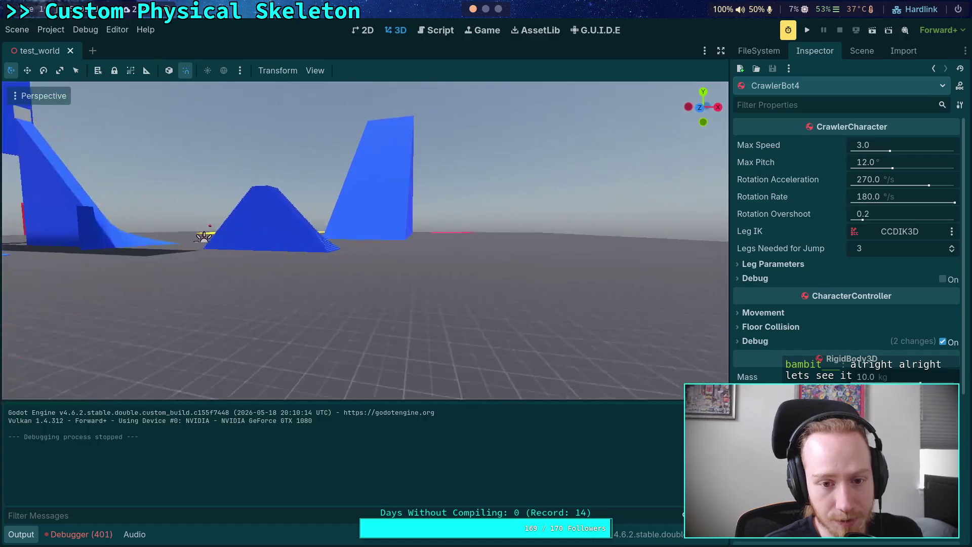
key("s")
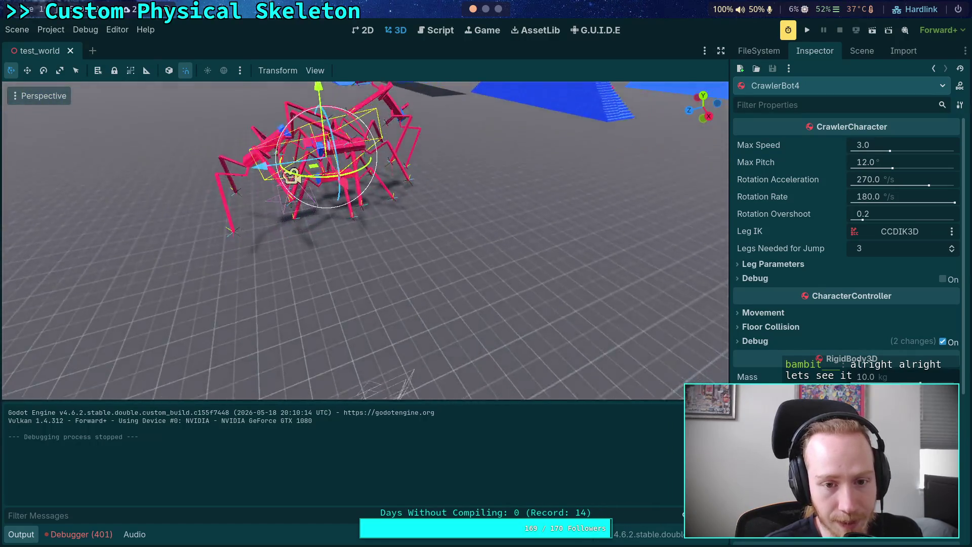
Run the scene fullscreen, fire the cube into the piled spiders, then tile and stop the game.
left_click(808, 31)
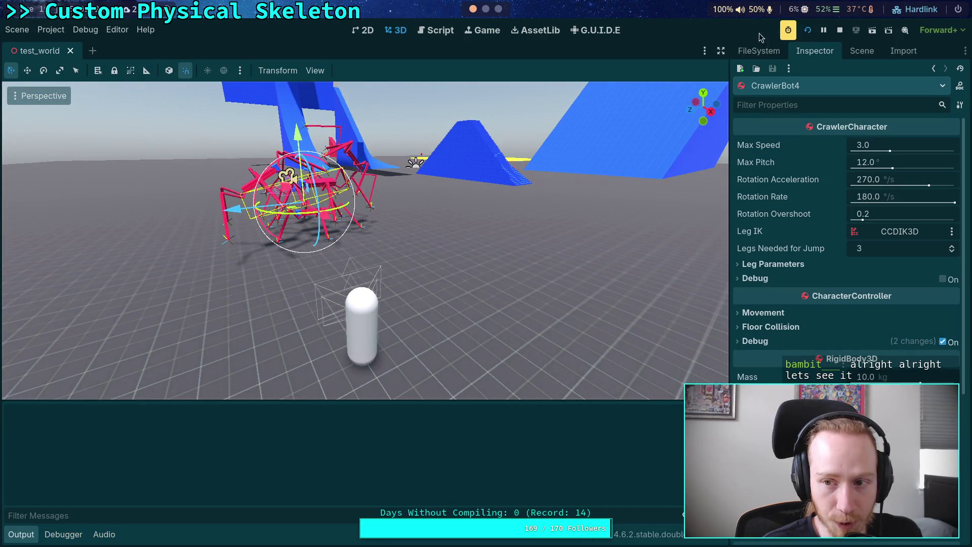
key("super+shift+Left")
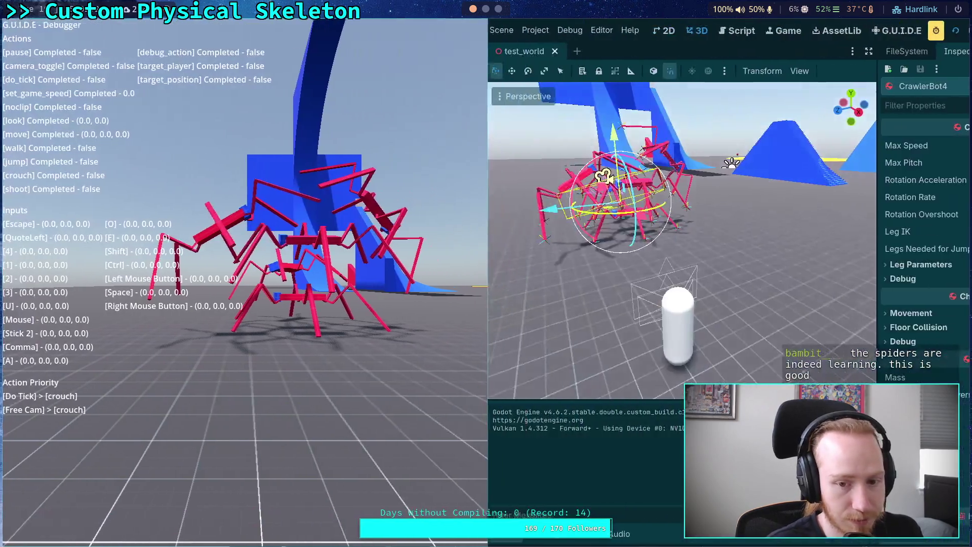
key("super+Up")
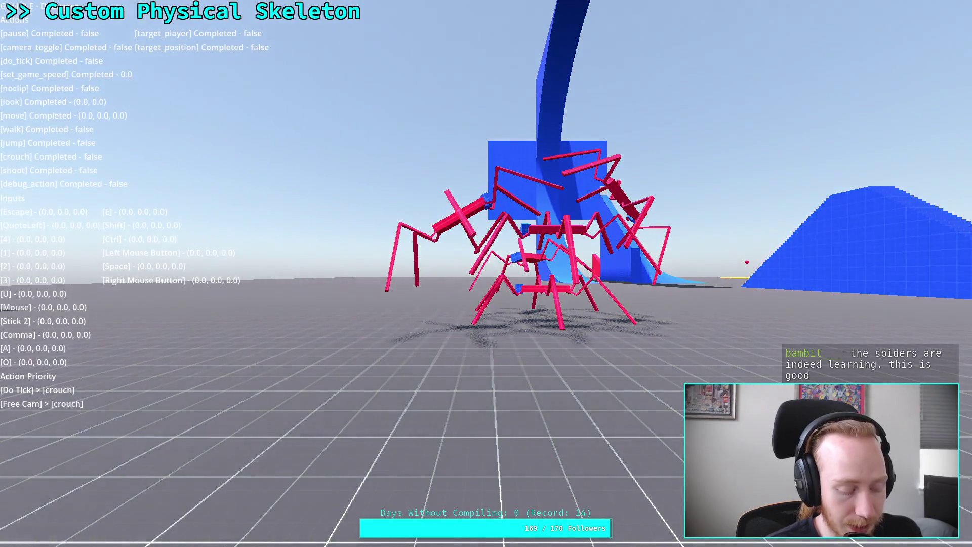
left_click(486, 273)
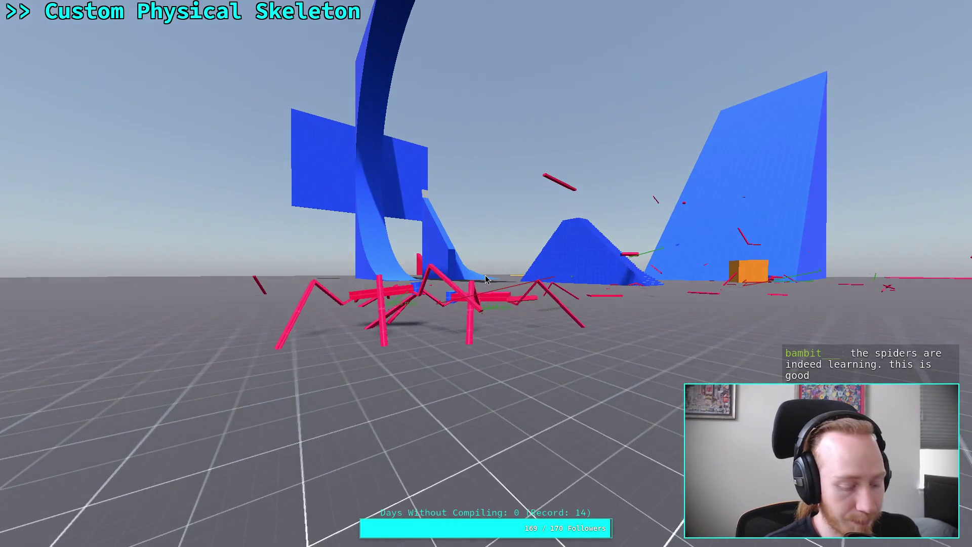
key("super+Down")
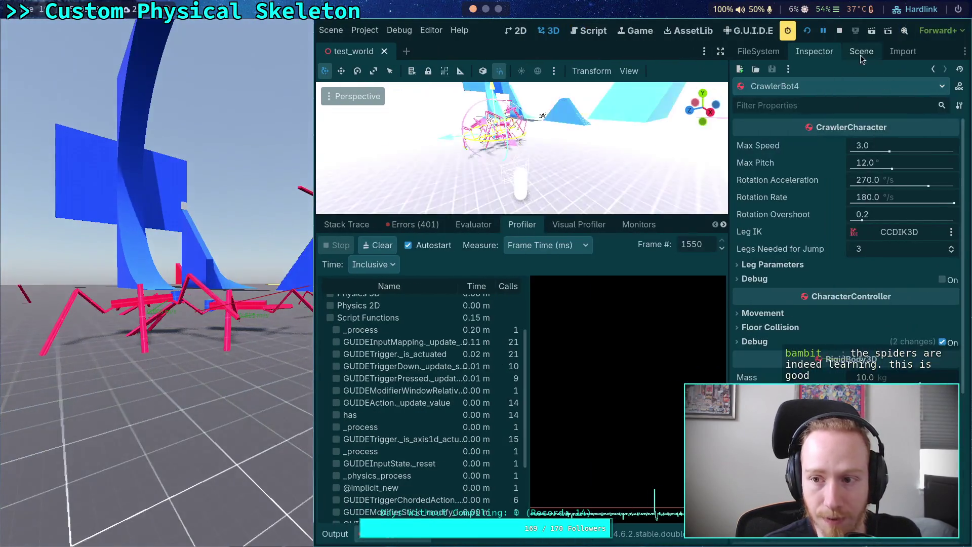
left_click(840, 30)
Turn off profiler Autostart, select BigCube in the scene tree, and save and run with F5.
left_click(95, 245)
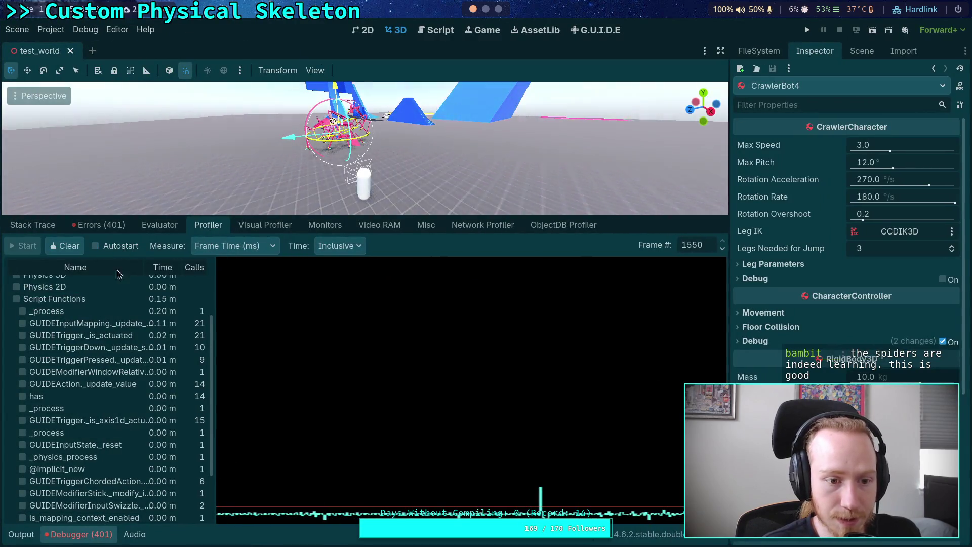
left_click(83, 536)
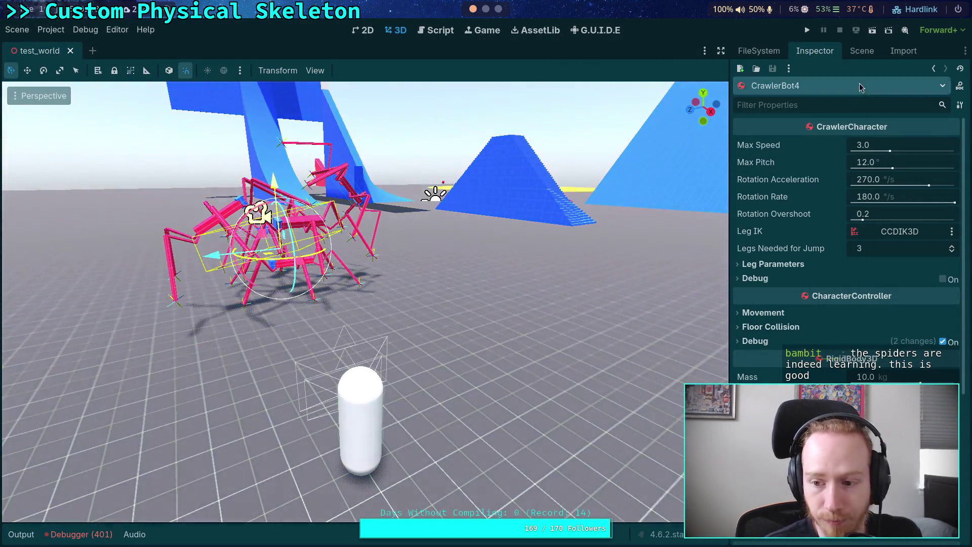
left_click(863, 51)
left_click(835, 501)
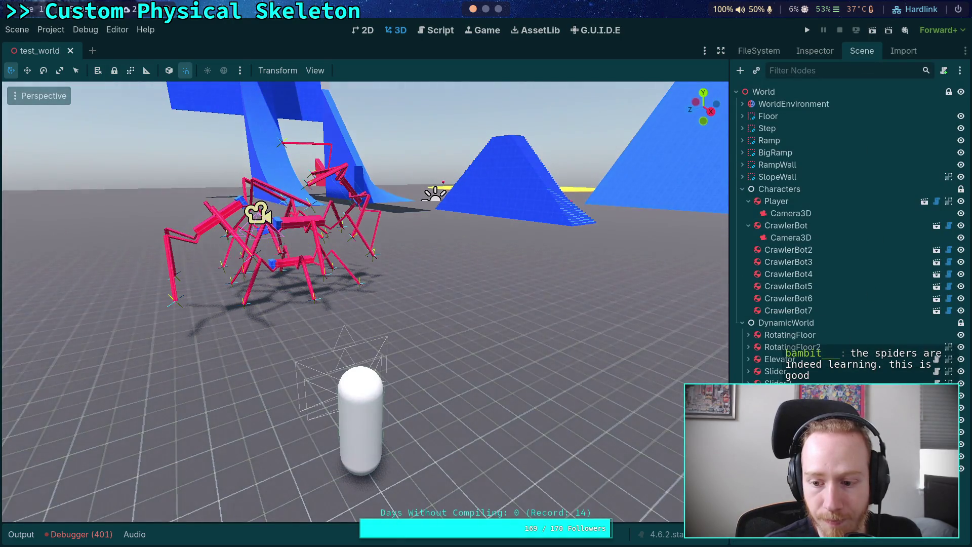
left_click(798, 52)
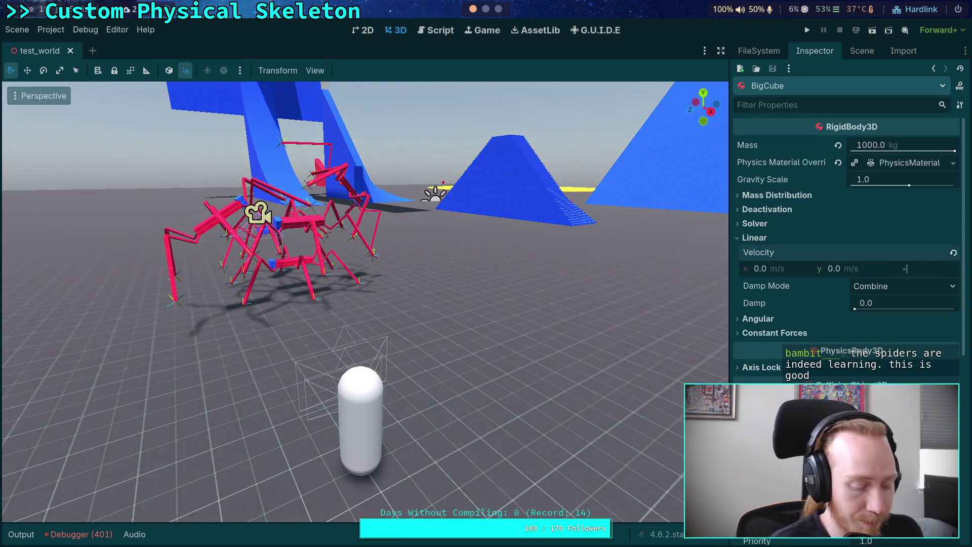
key("F5")
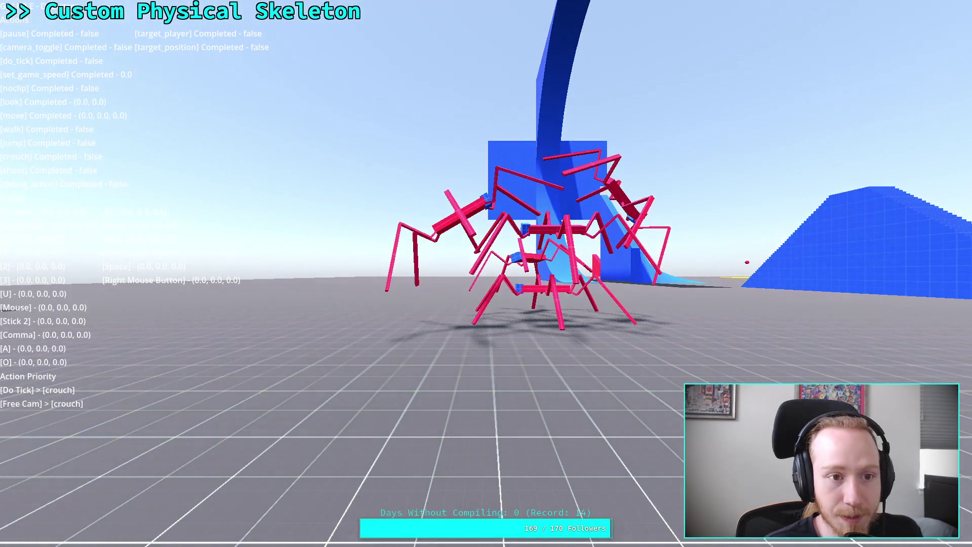
Fire the cube at the crawler pile, restart with F5, fire again, and stop with F8.
left_click(320, 218)
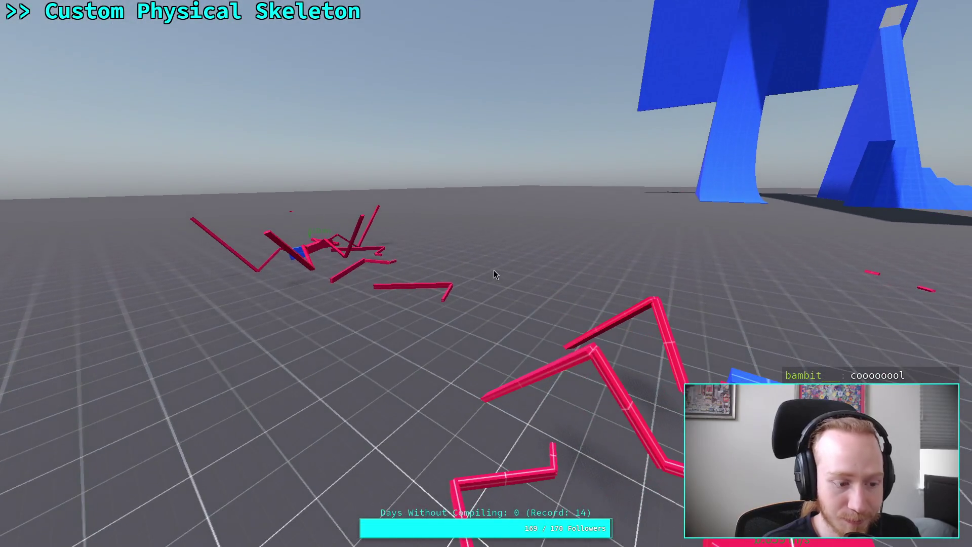
key("F8")
key("F5")
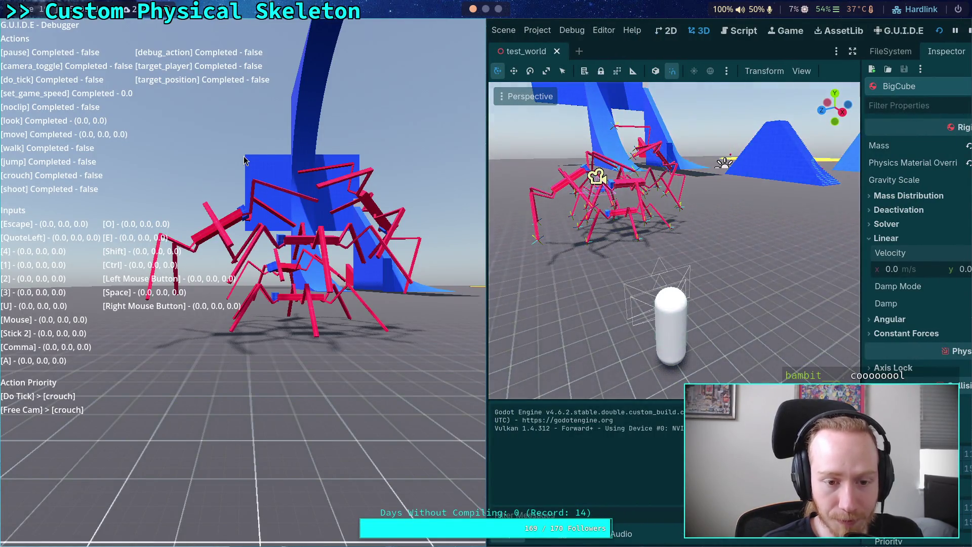
left_click(248, 163)
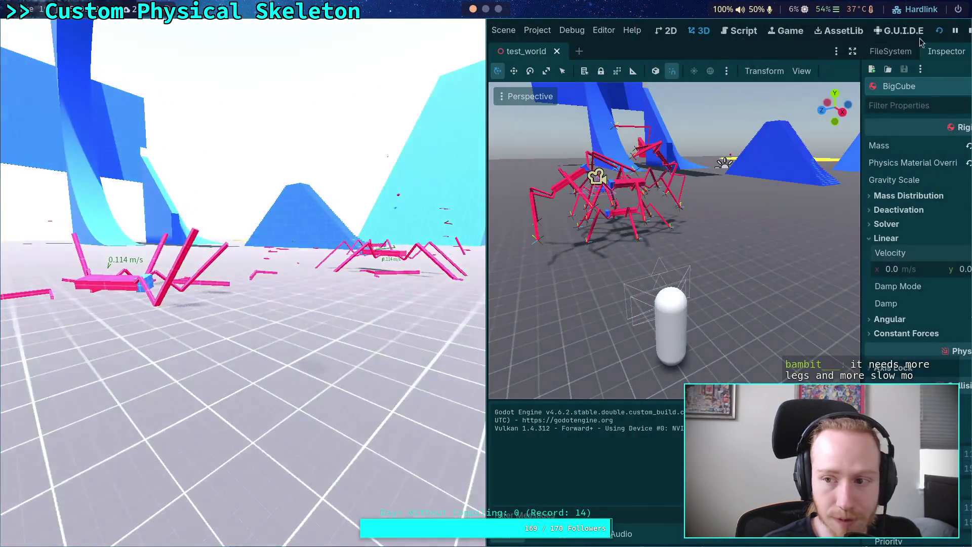
key("F8")
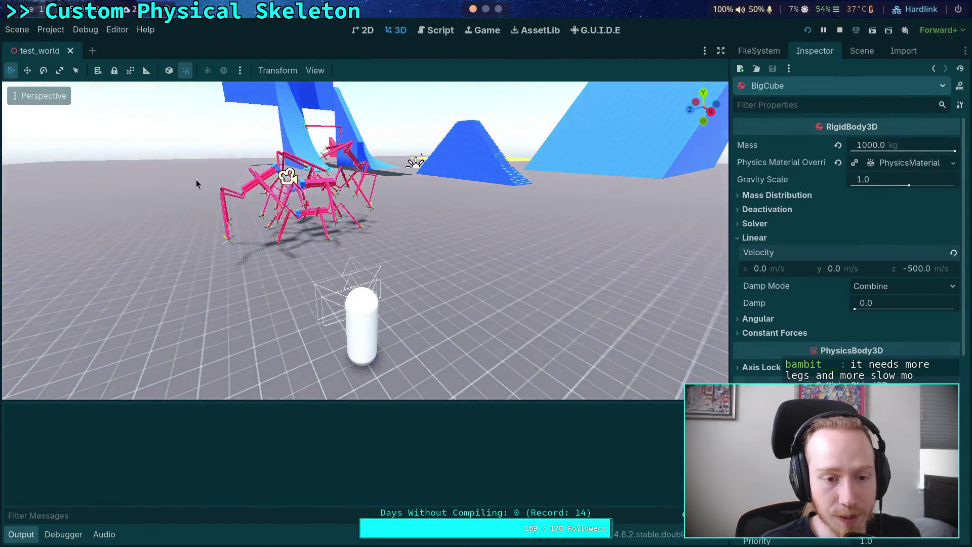
Run the scene once more, stop it, and fly the view around the spiders and ramps.
key("F5")
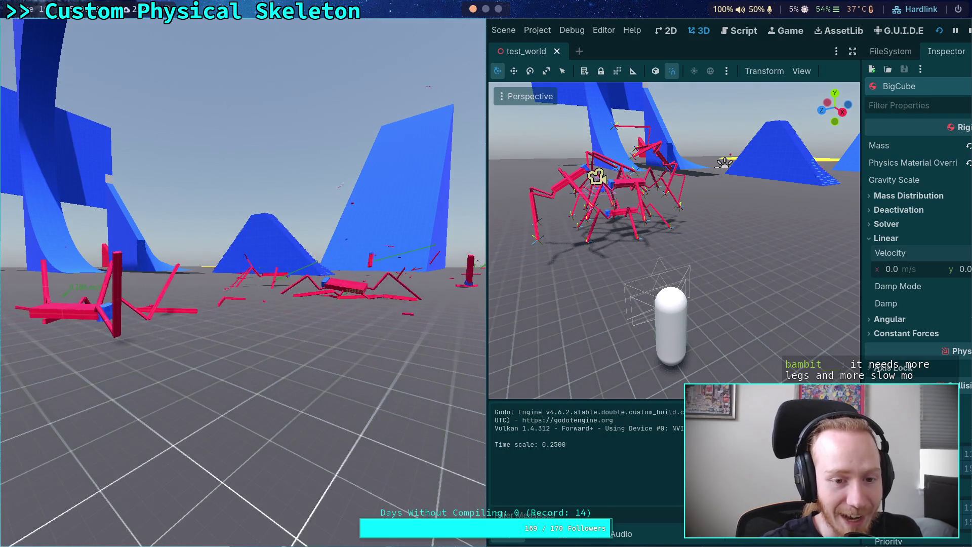
left_click(968, 31)
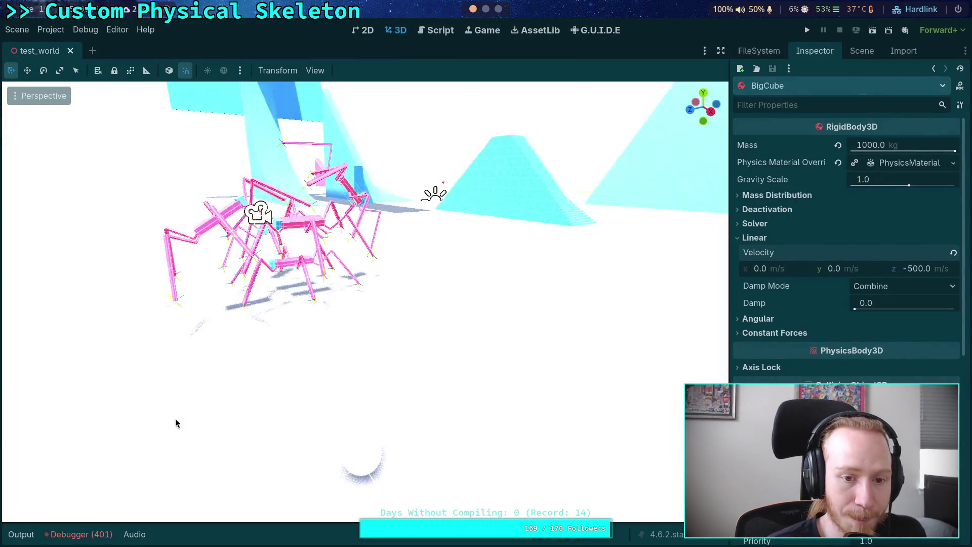
key("w")
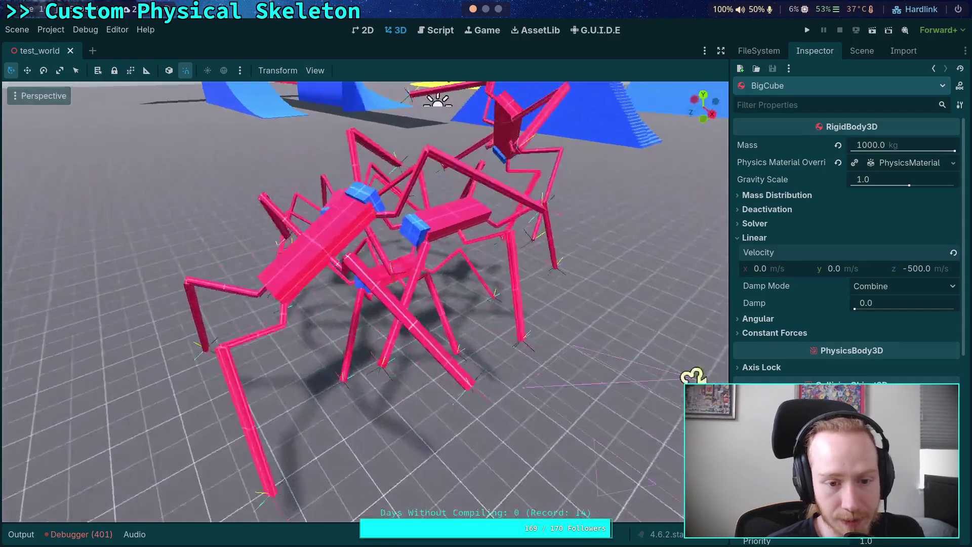
key("s")
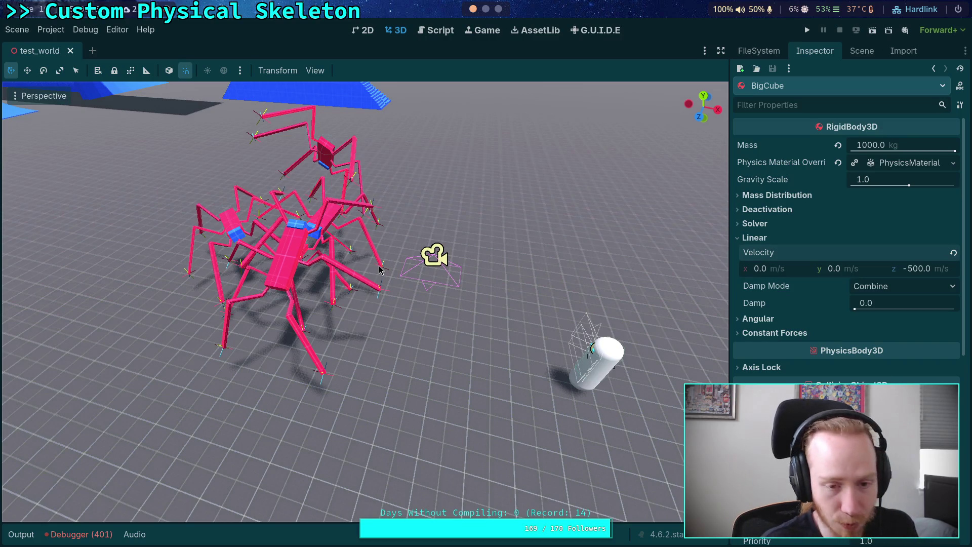
key("s")
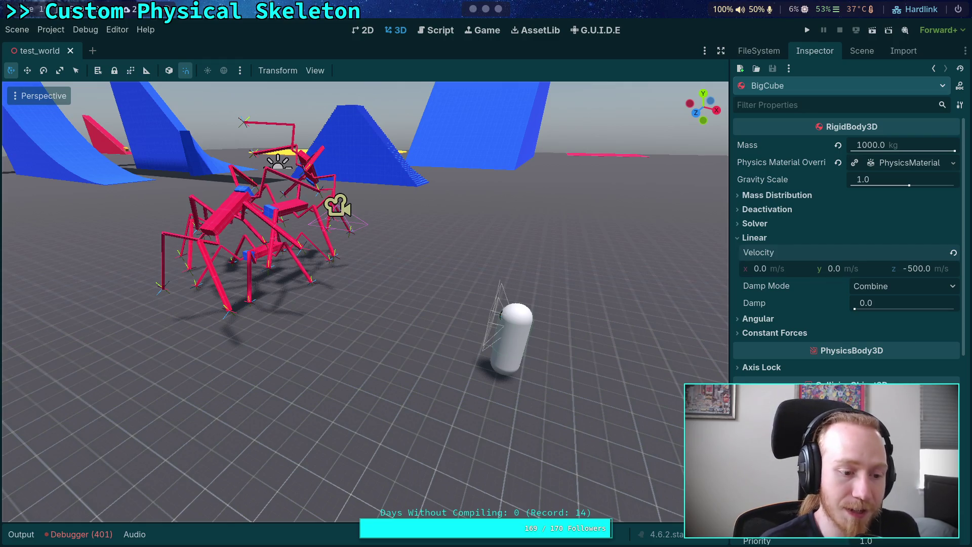
key("w")
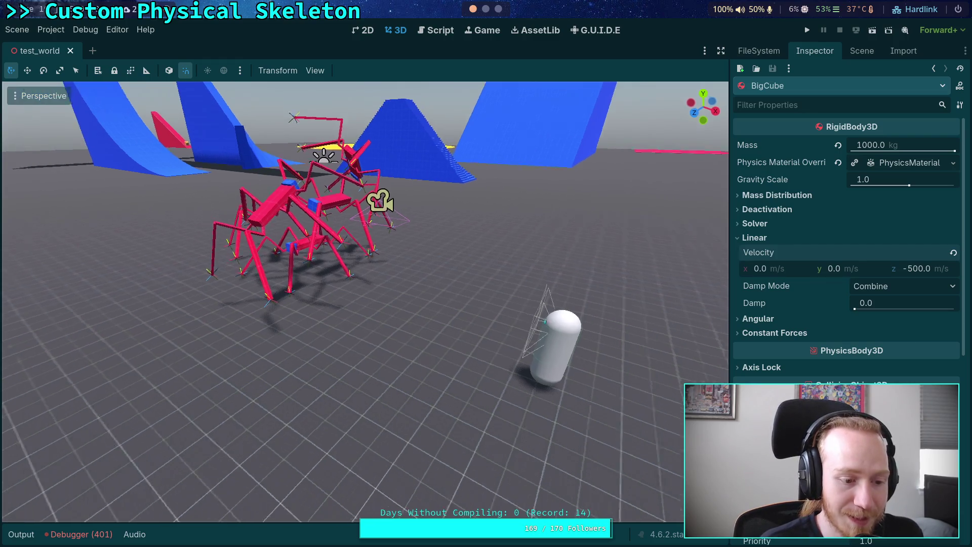
key("q")
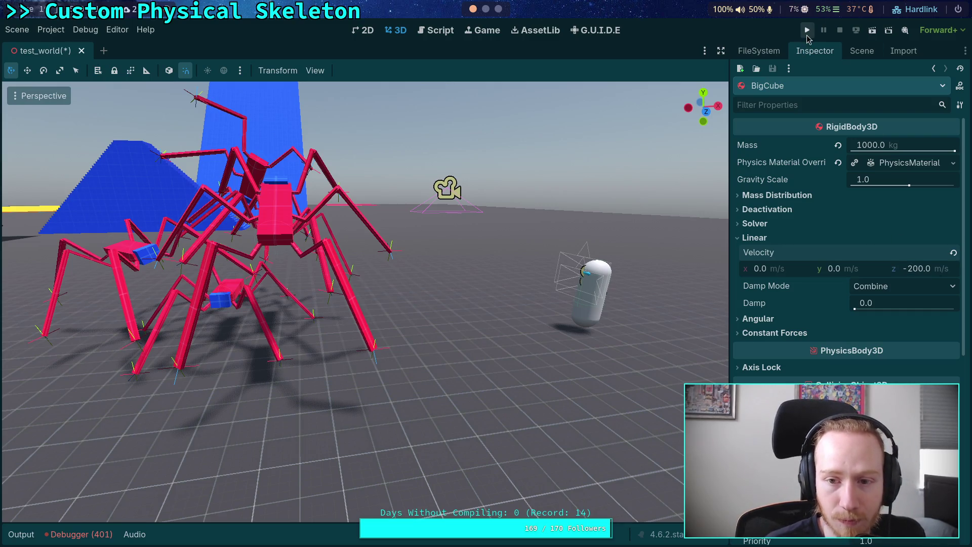
Move CrawlerBot4 0.9 along X, run the scene, and fire the cube into the spiders.
left_click_drag(436, 230, 405, 231)
left_click(254, 253)
left_click_drag(345, 289, 382, 288)
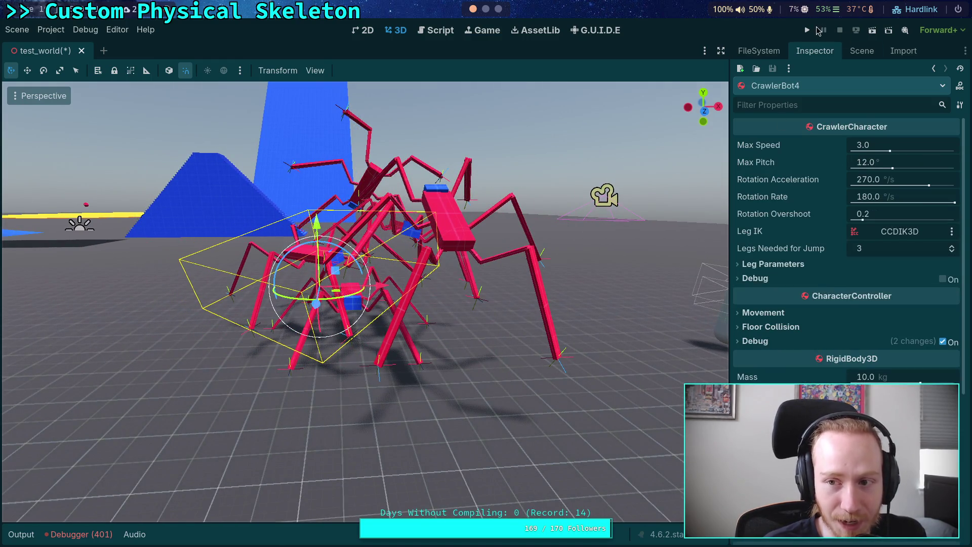
left_click(807, 30)
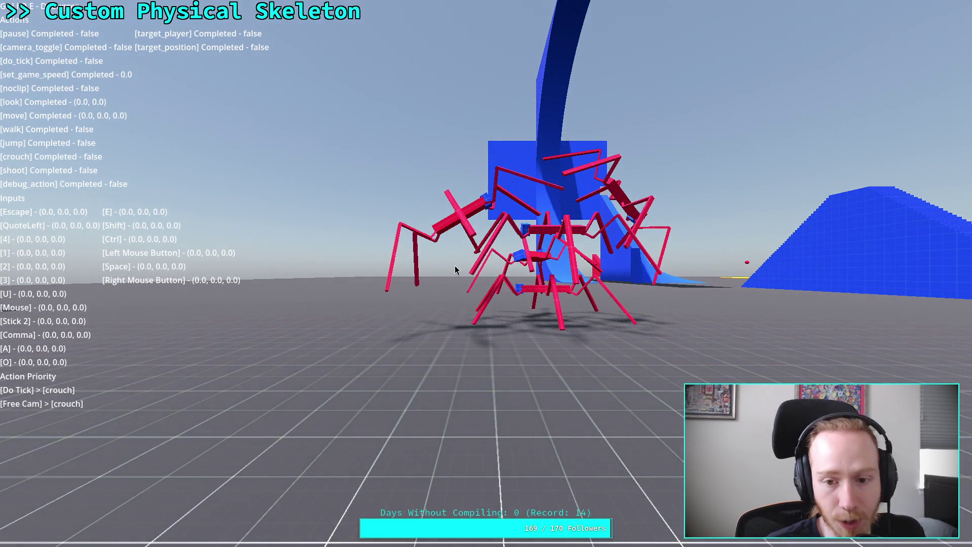
left_click(454, 266)
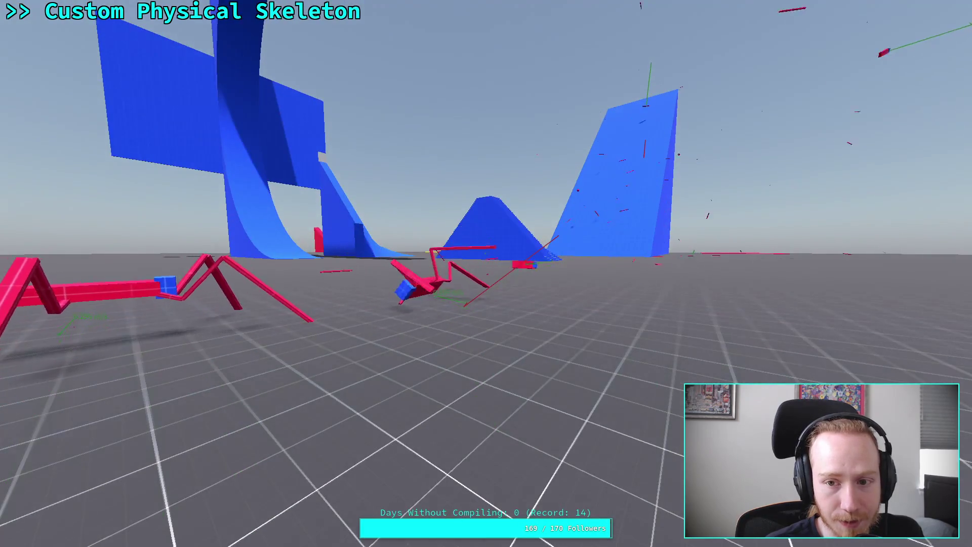
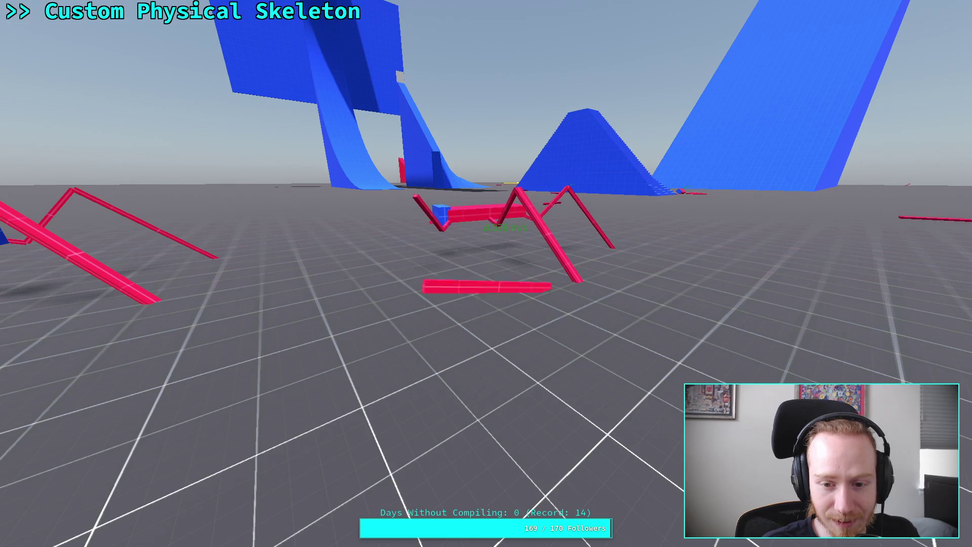
Exit fullscreen to put the game window beside the editor, and stop the test run.
key("Escape")
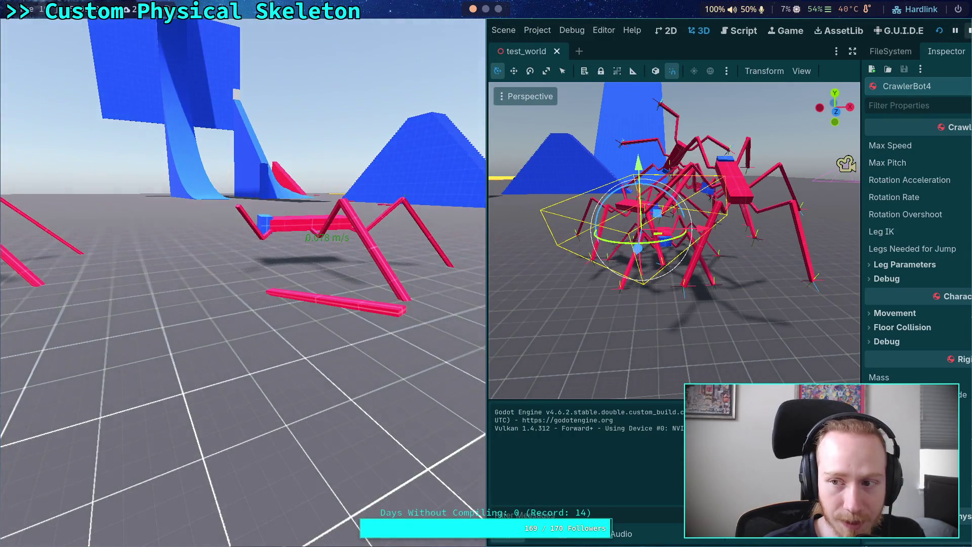
left_click(969, 31)
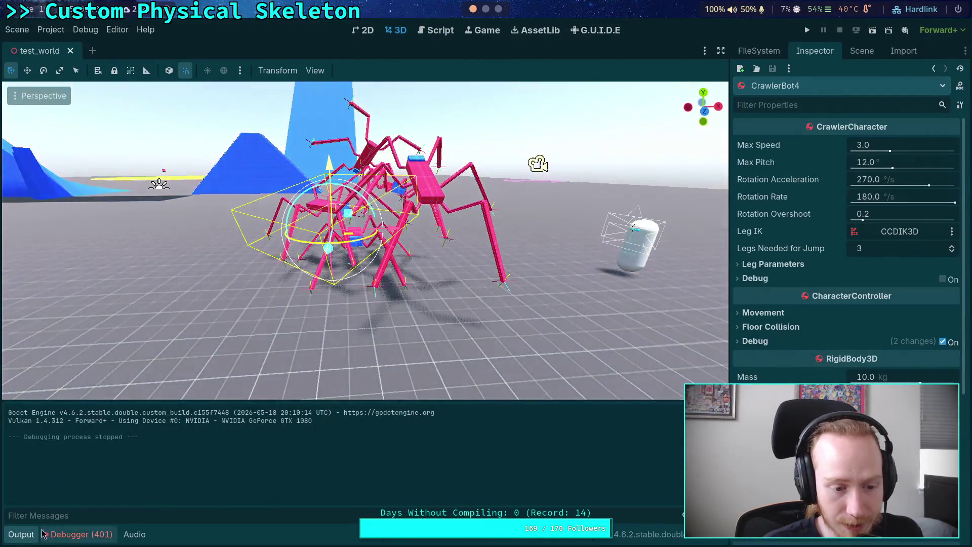
Drag CrawlerBot5 up along its Y axis, then select CrawlerBot7 to view its physics properties.
scroll(324, 358, "down", 5)
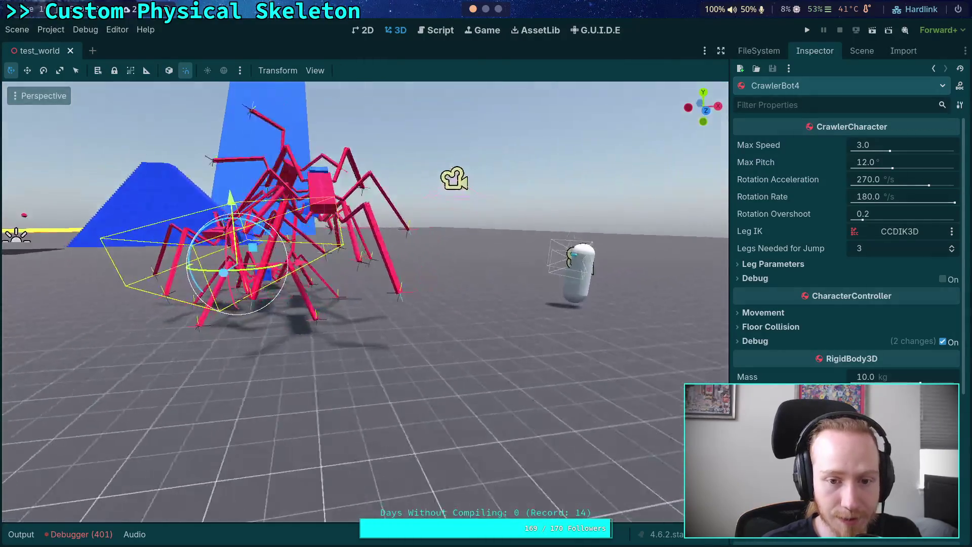
left_click(359, 220)
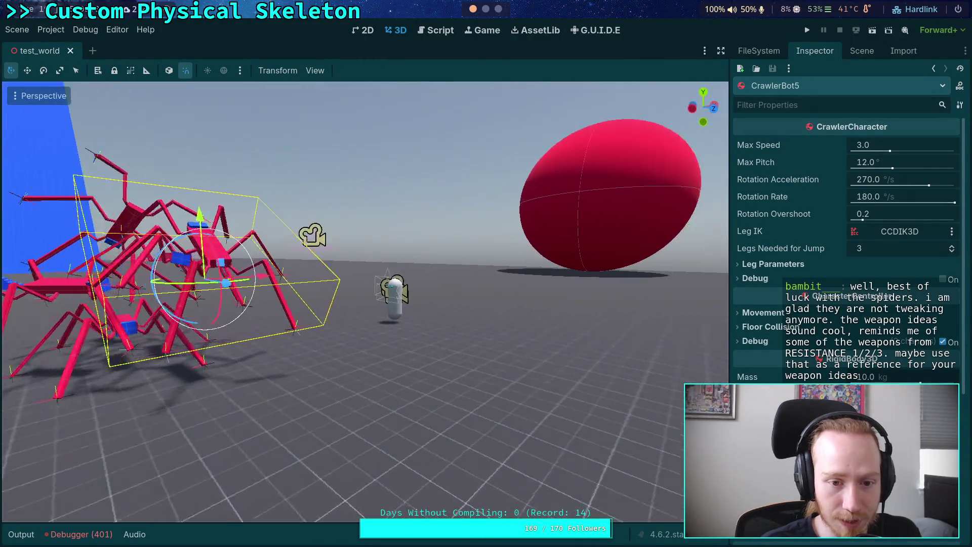
left_click_drag(306, 222, 310, 230)
scroll(240, 236, "up", 5)
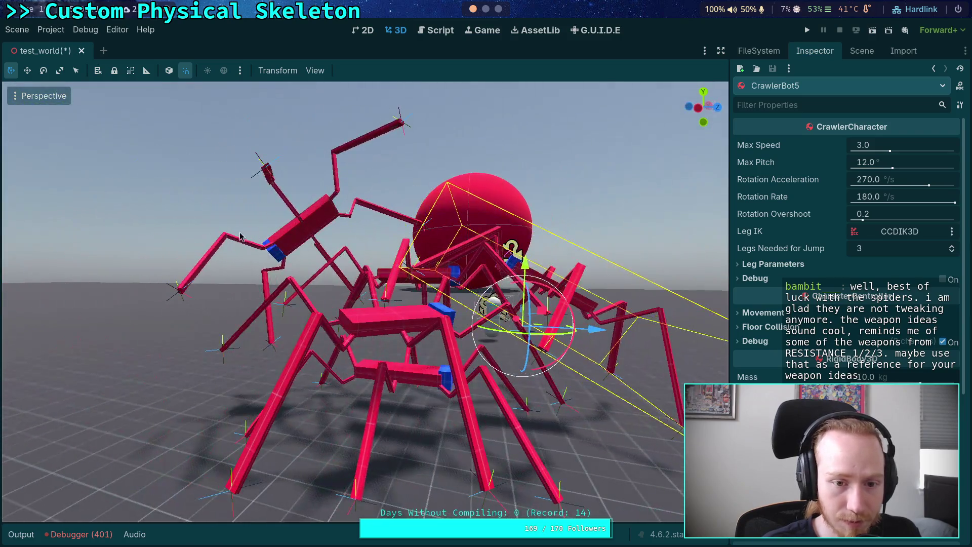
left_click(240, 236)
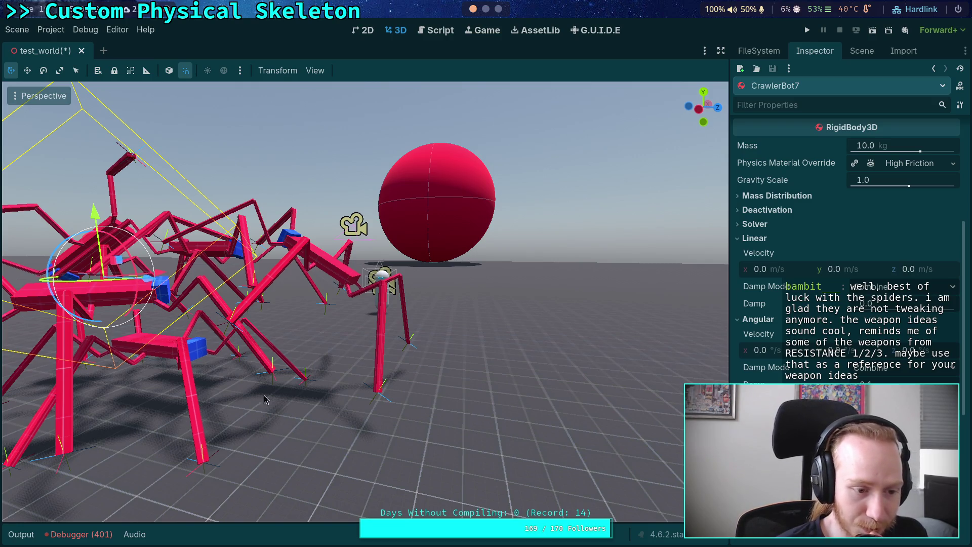
left_click(809, 32)
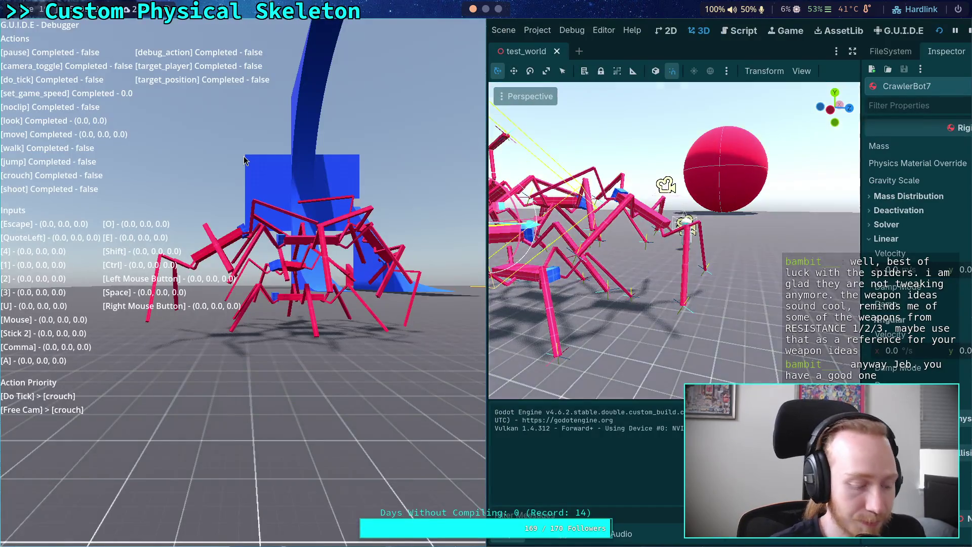
left_click(244, 160)
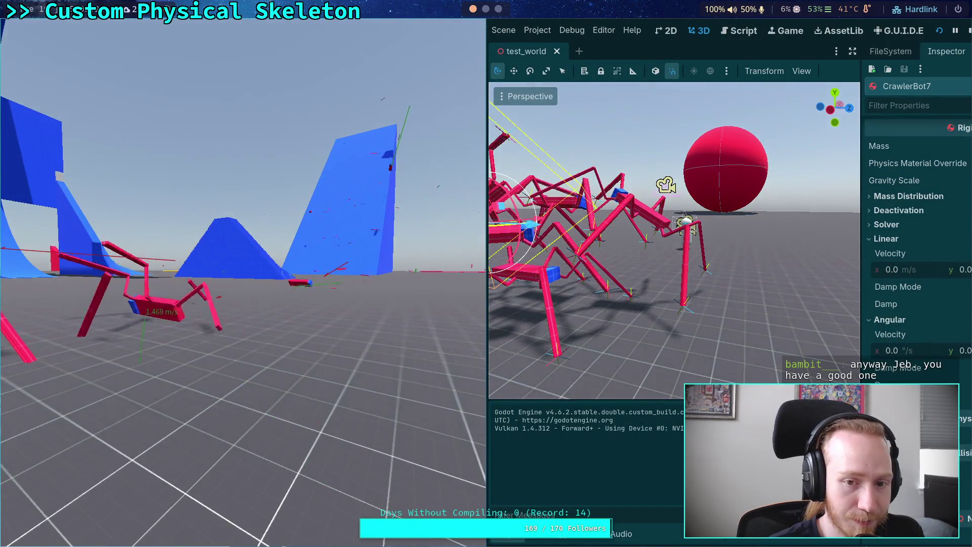
key("Tab")
key("Tab")
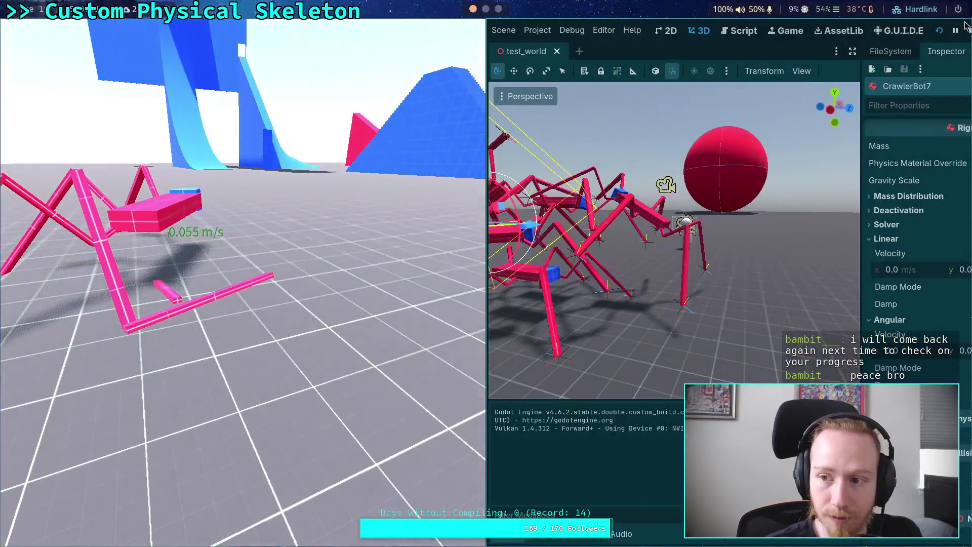
left_click(966, 26)
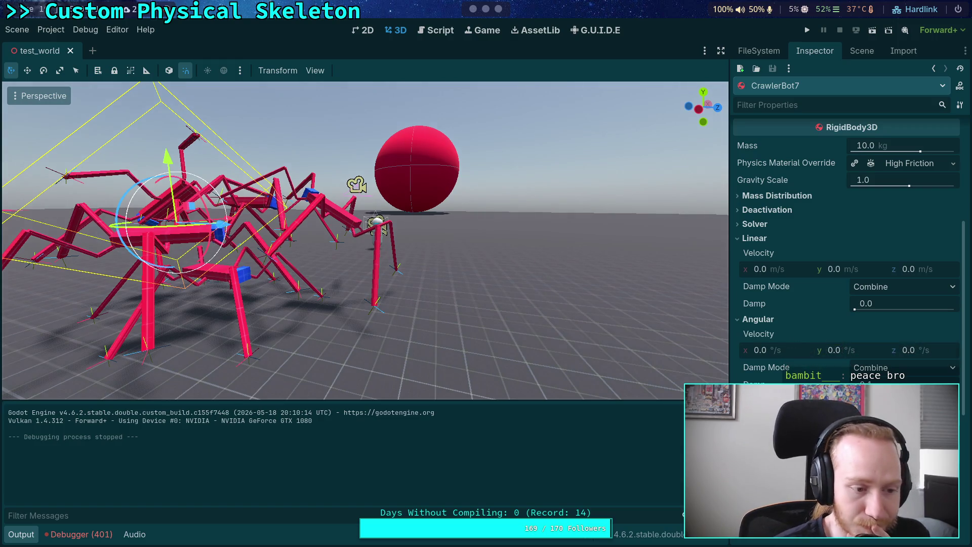
Hide the output panel and look over LargeBall's properties from the Scene dock.
left_click(21, 534)
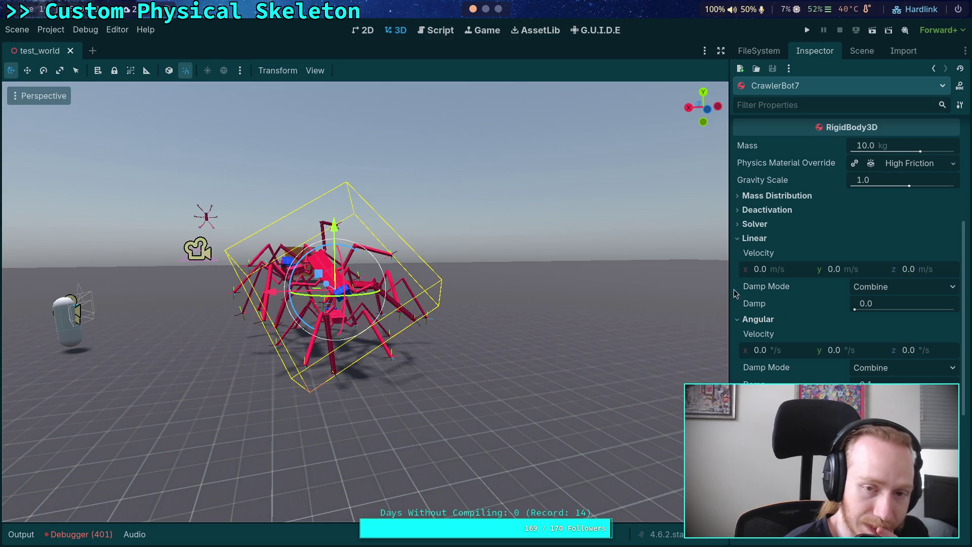
left_click(861, 52)
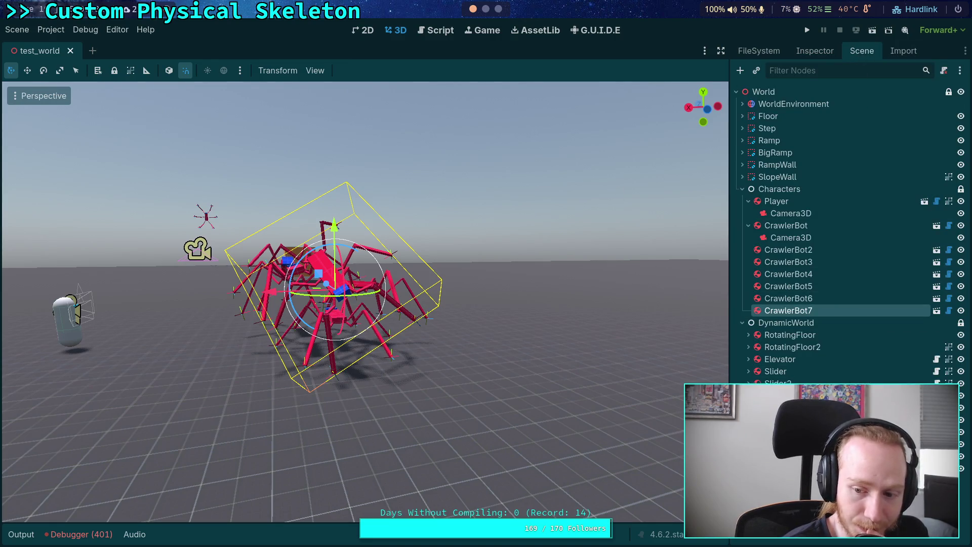
left_click(778, 83)
left_click(814, 50)
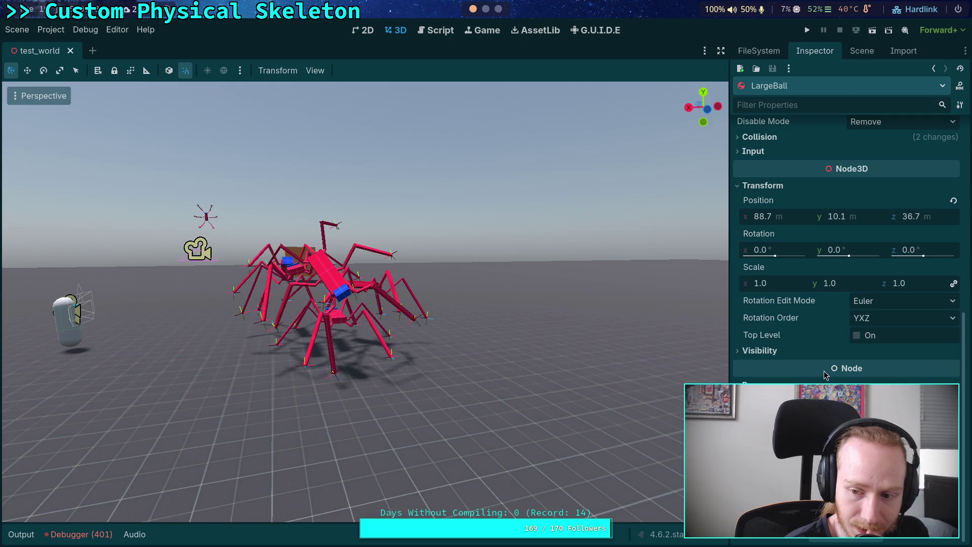
left_click(862, 51)
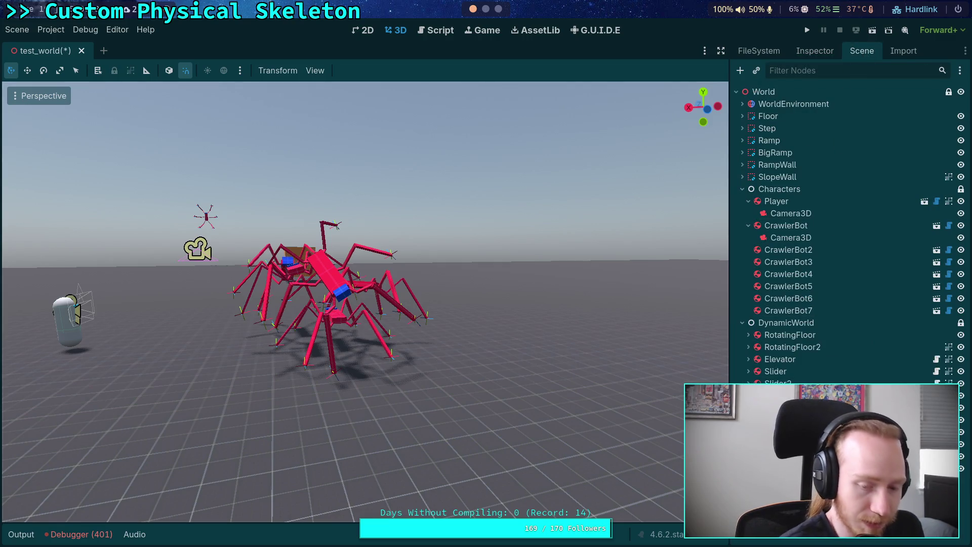
Move the orange box over the spider cluster and lift it high above them.
left_click_drag(261, 248, 268, 219)
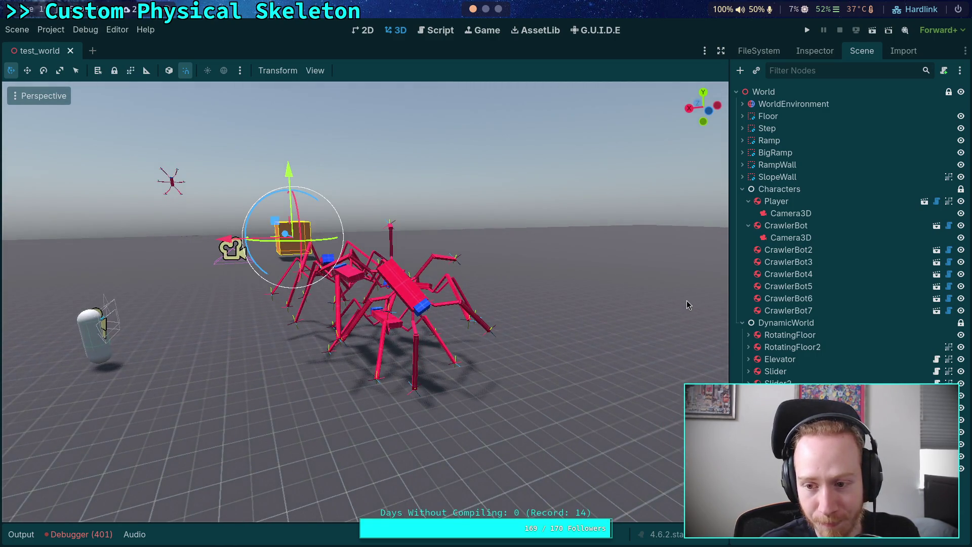
mouse_move(238, 222)
left_mouse_down()
mouse_move(219, 226)
mouse_move(299, 260)
mouse_move(244, 258)
left_mouse_up()
mouse_move(143, 274)
left_mouse_down()
mouse_move(479, 335)
mouse_move(436, 329)
left_mouse_up()
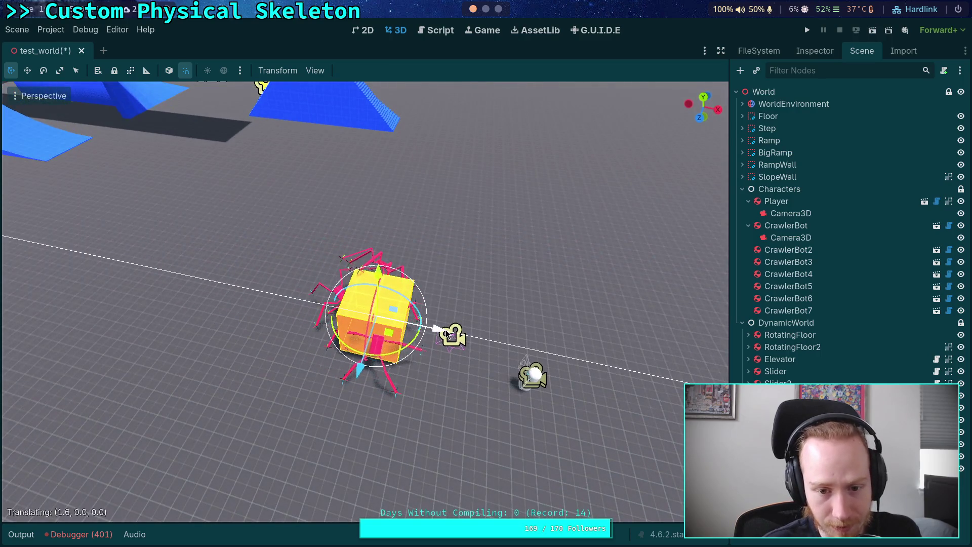
mouse_move(384, 281)
left_mouse_down()
mouse_move(380, 175)
mouse_move(395, 263)
mouse_move(345, 166)
left_mouse_up()
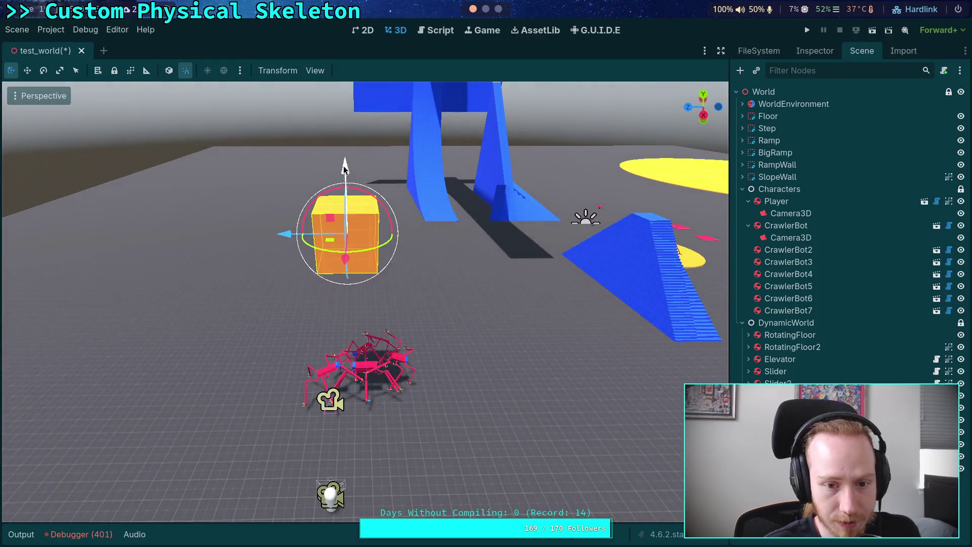
Check BigCube's physics properties, including its 2700 angular velocity, and run the project.
left_click(829, 50)
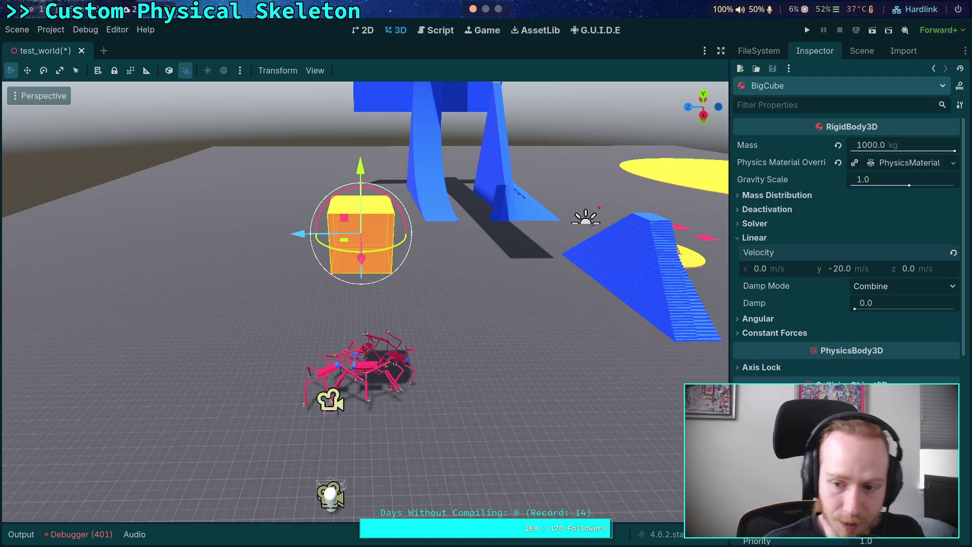
left_click(799, 321)
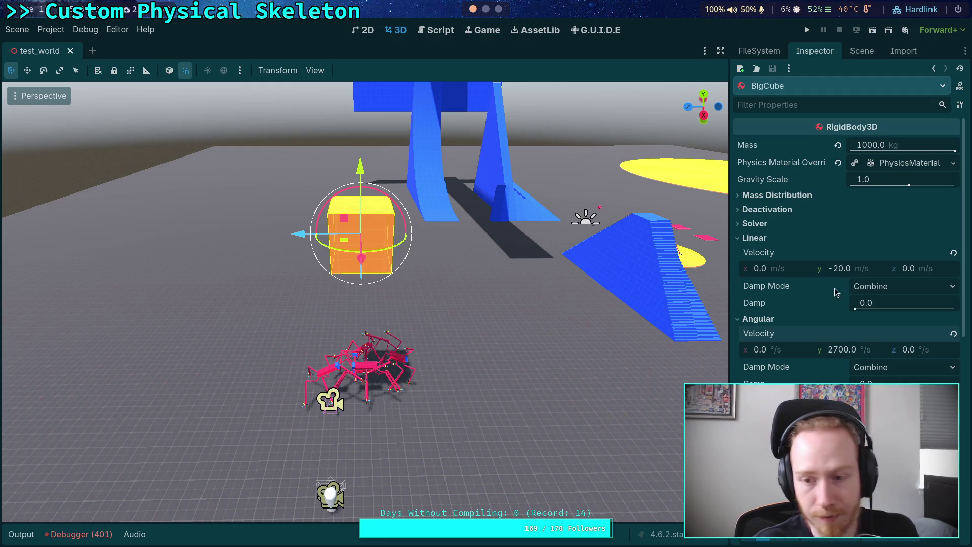
left_click(805, 31)
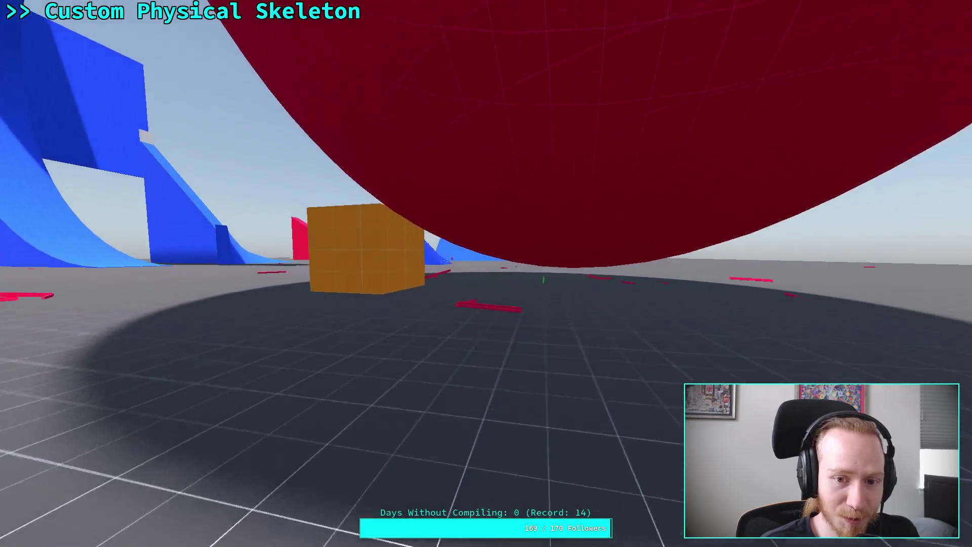
Restart the game with F5 beside the editor, watch it, then stop it.
key("super+f")
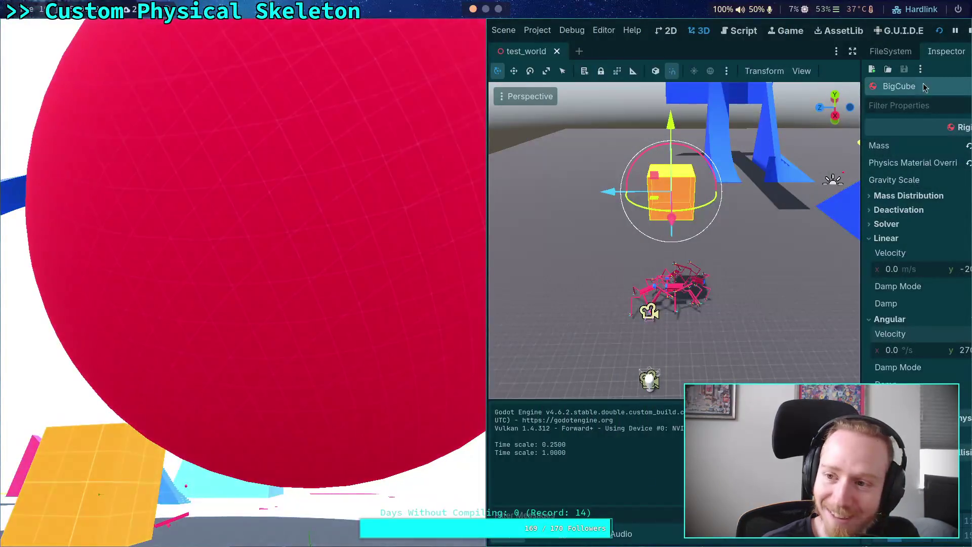
left_click(969, 31)
key("F5")
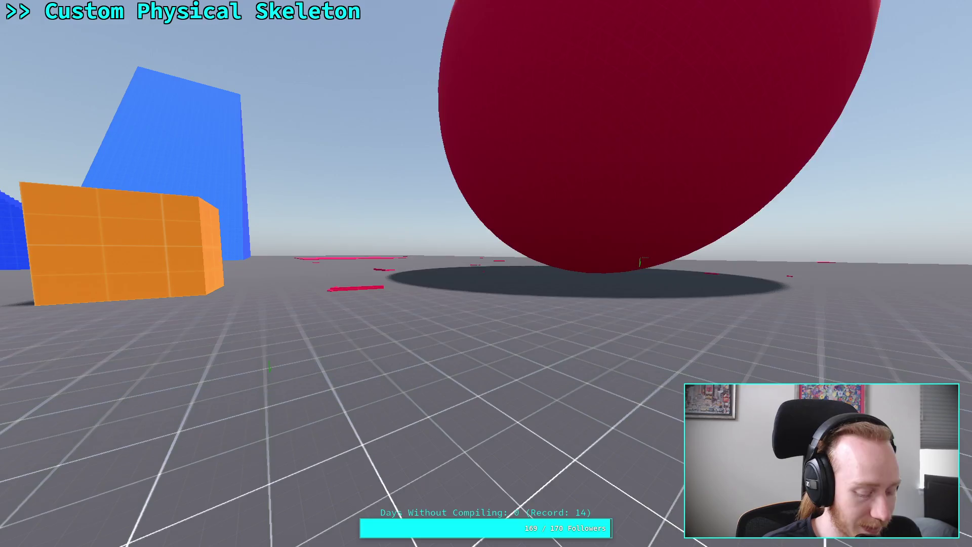
key("super+f")
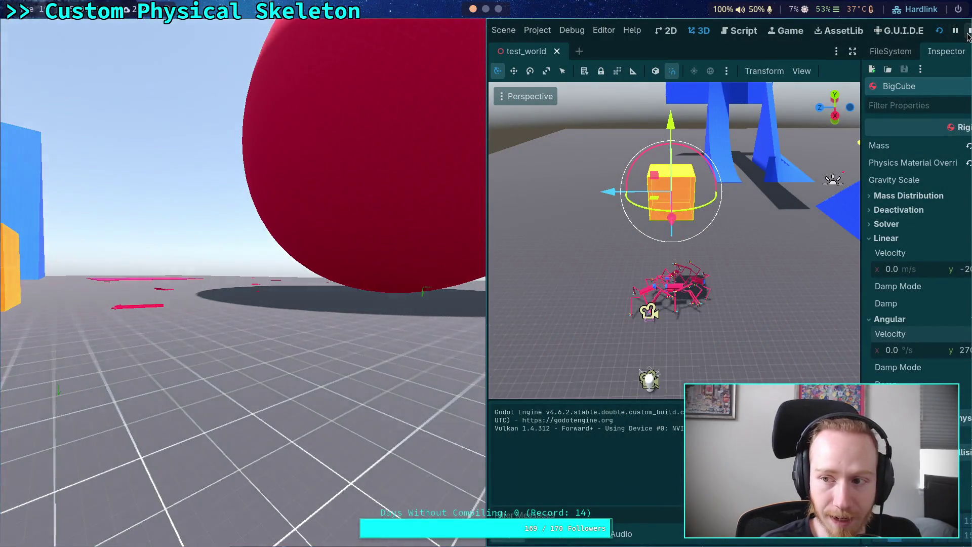
left_click(967, 33)
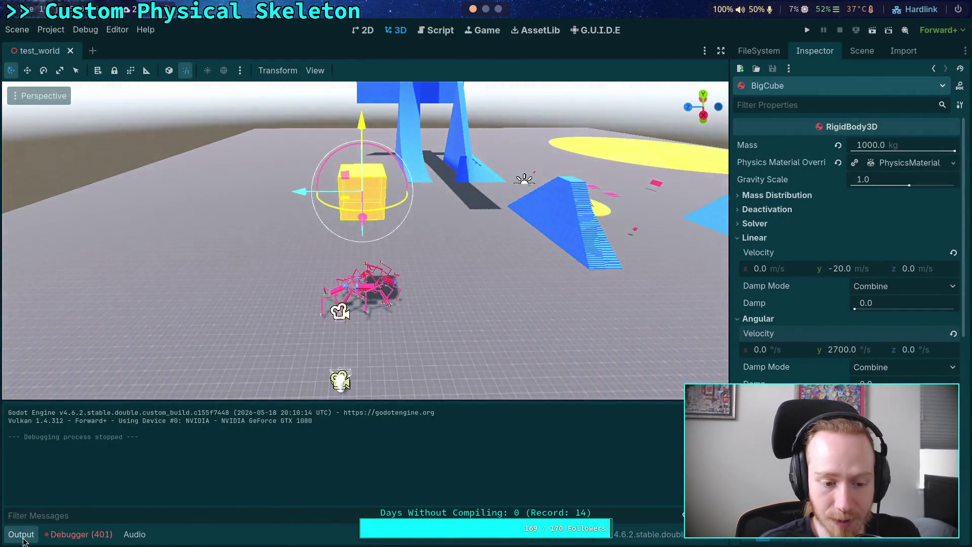
left_click(21, 534)
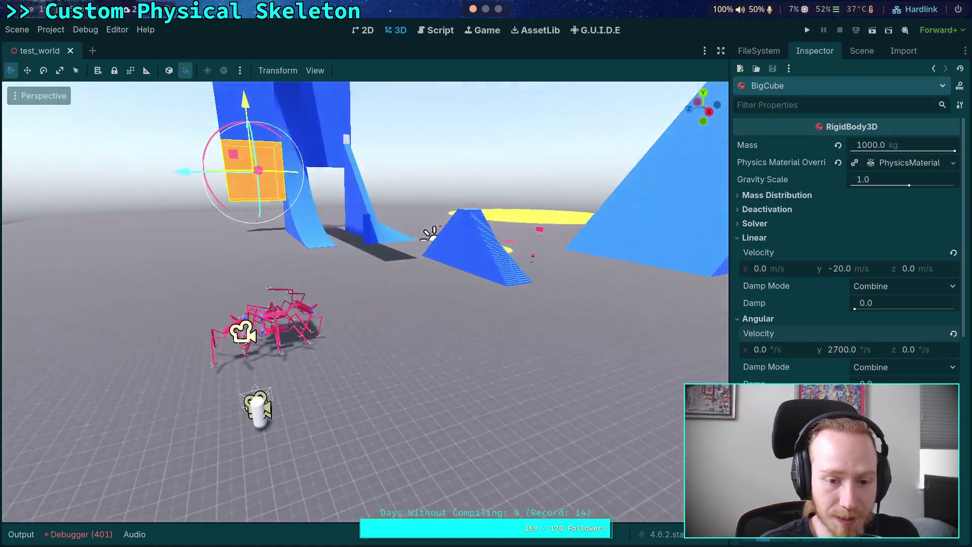
key("s")
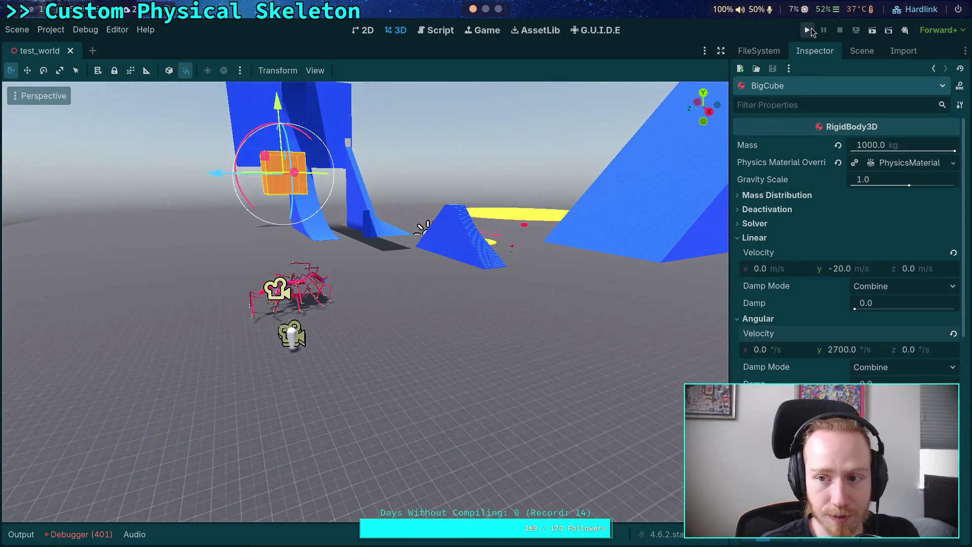
left_click(808, 30)
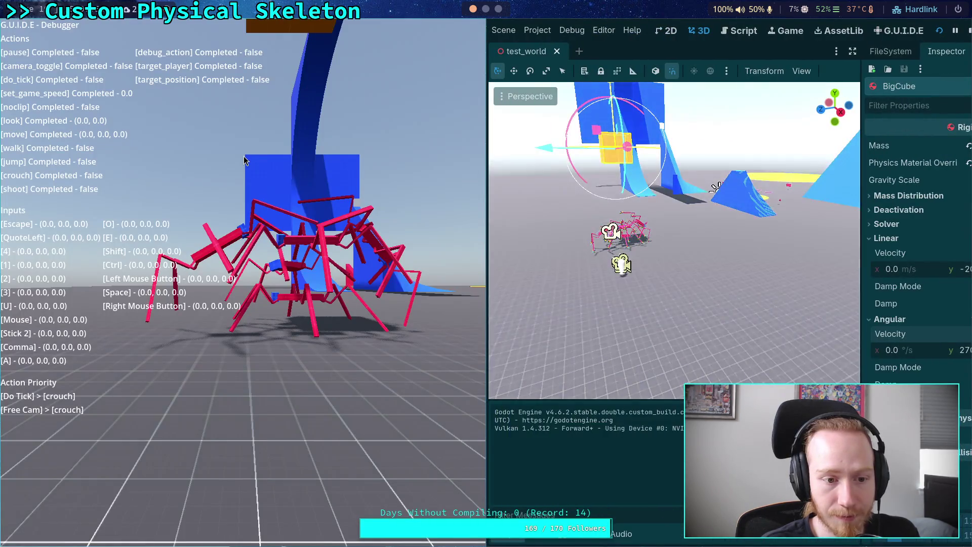
left_click(244, 160)
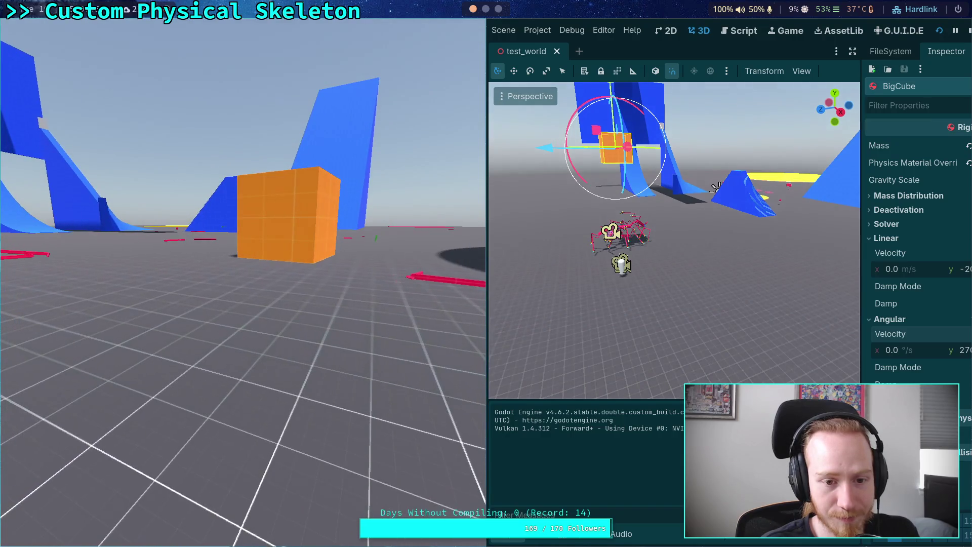
key("F8")
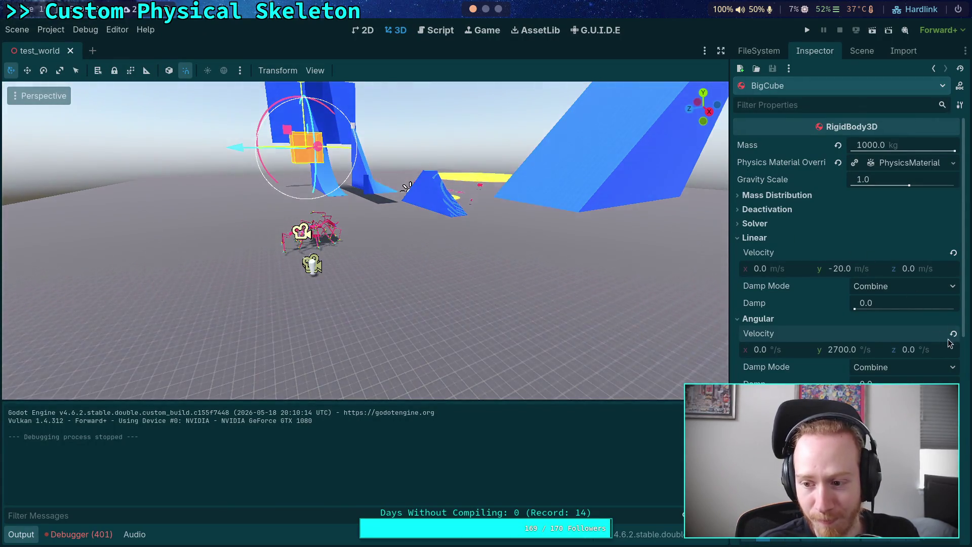
left_click(953, 253)
Test-run the scene, adjust BigCube's angular velocity z, then switch to the git terminal workspace.
left_click(807, 30)
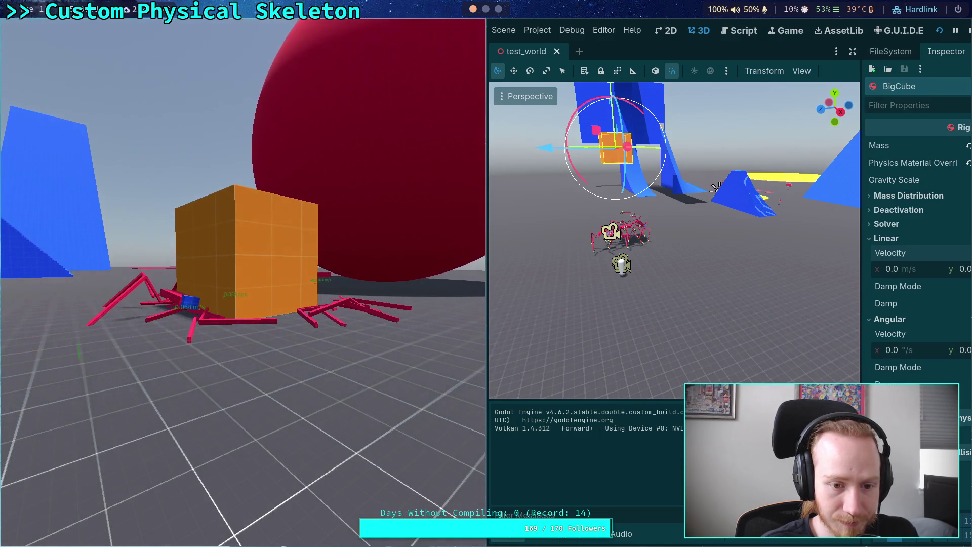
left_click(967, 30)
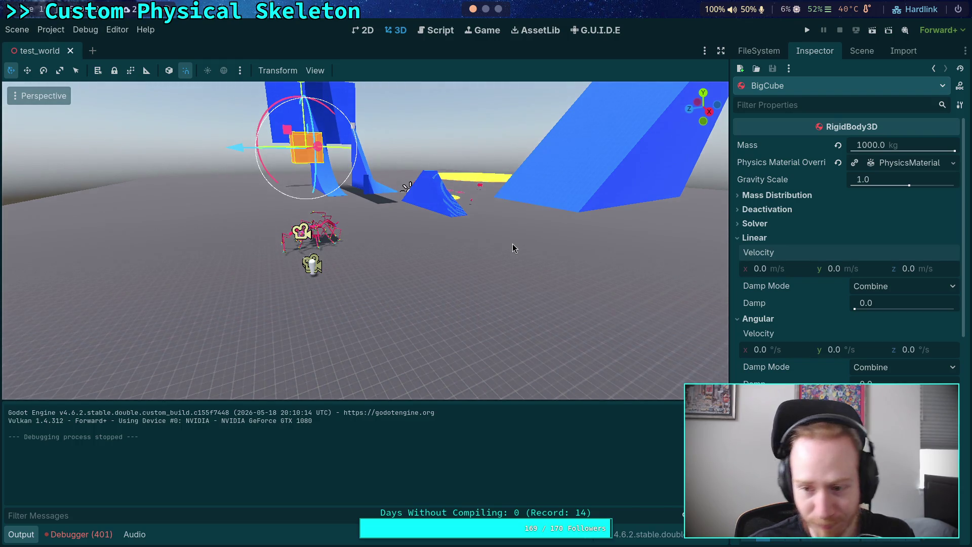
left_click(929, 354)
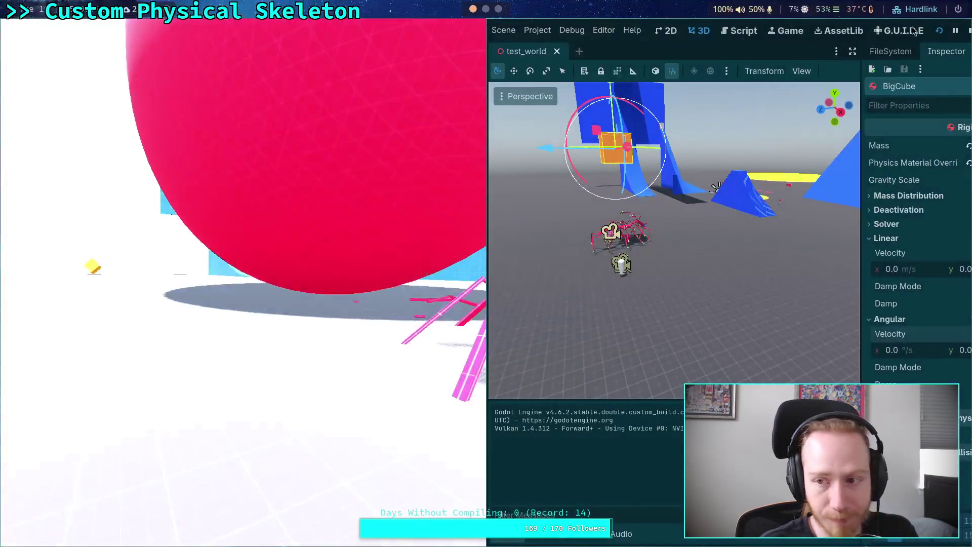
key("F8")
key("super+1")
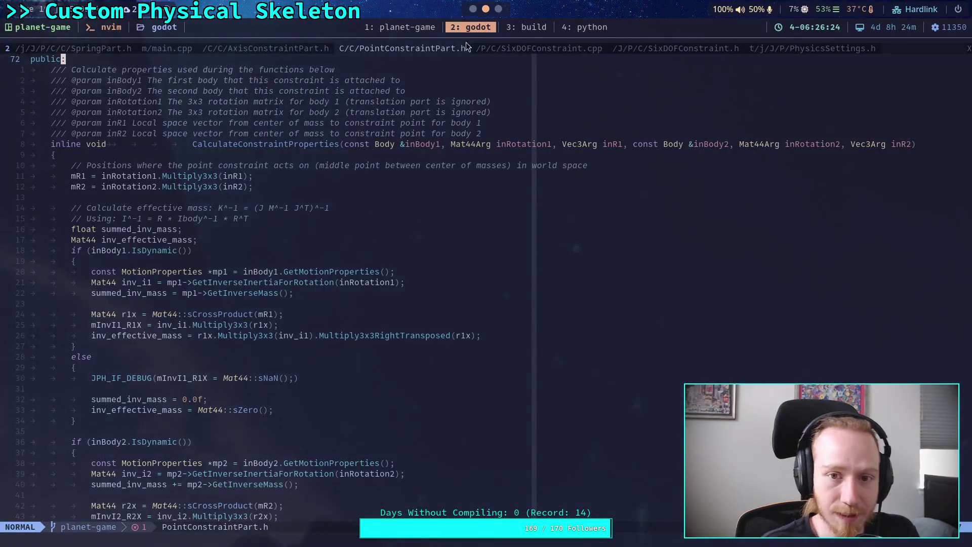
left_click(420, 29)
type("git stat")
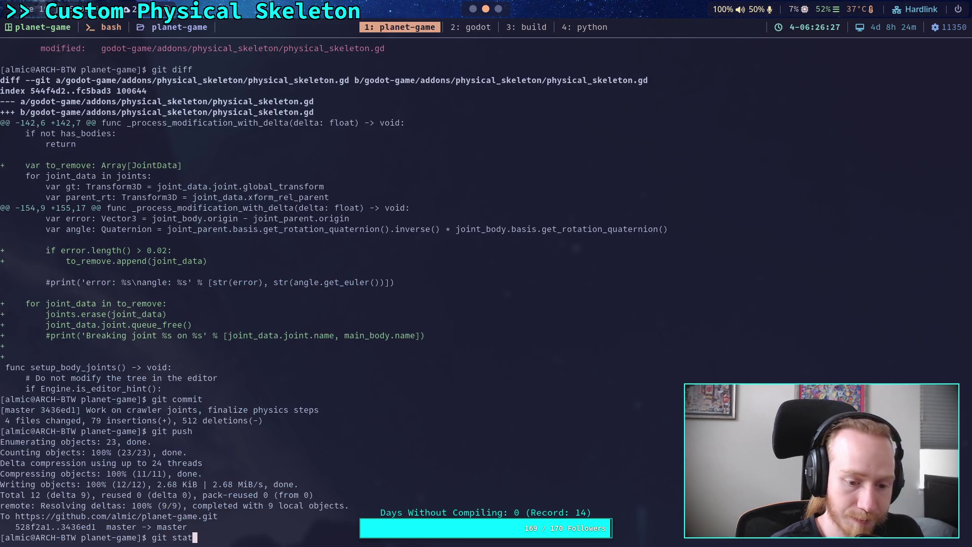
Run git status and read through the diff of physical_skeleton.gd, player.gd and test_world.tscn.
type("us")
key("Return")
type("git diff")
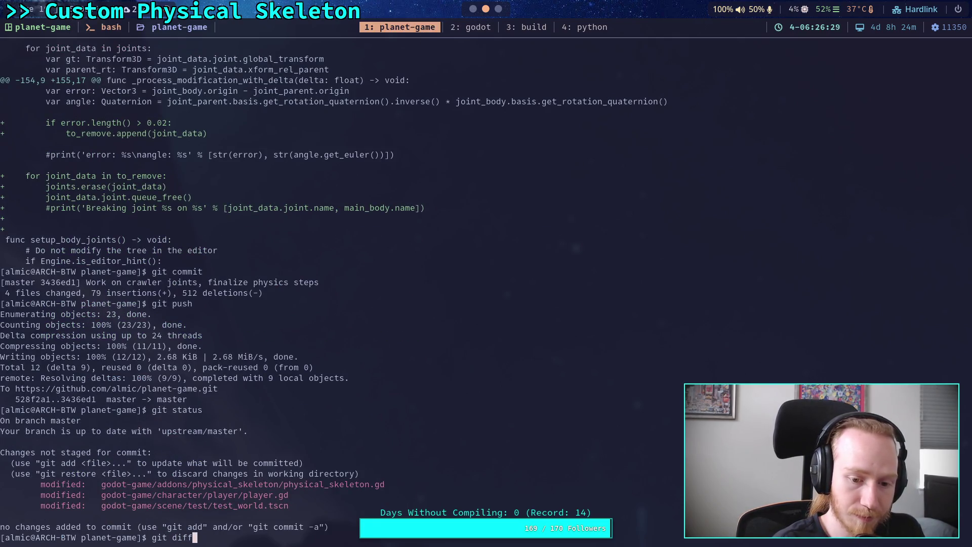
key("Return")
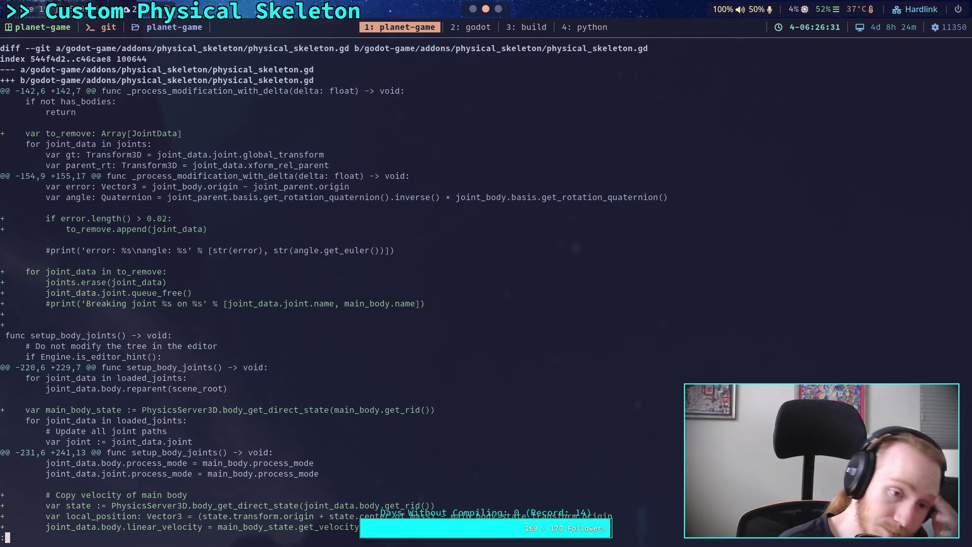
scroll(329, 289, "down", 9)
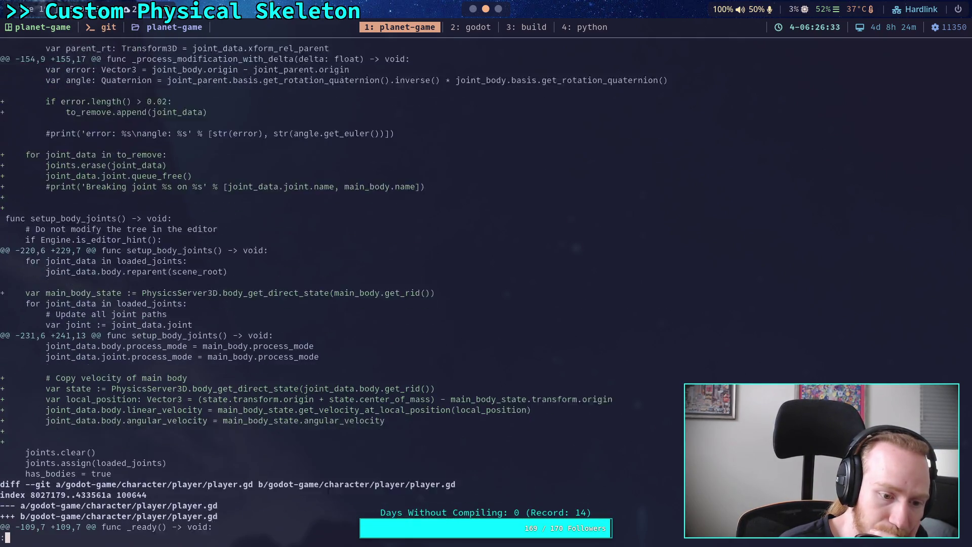
scroll(306, 288, "down", 5)
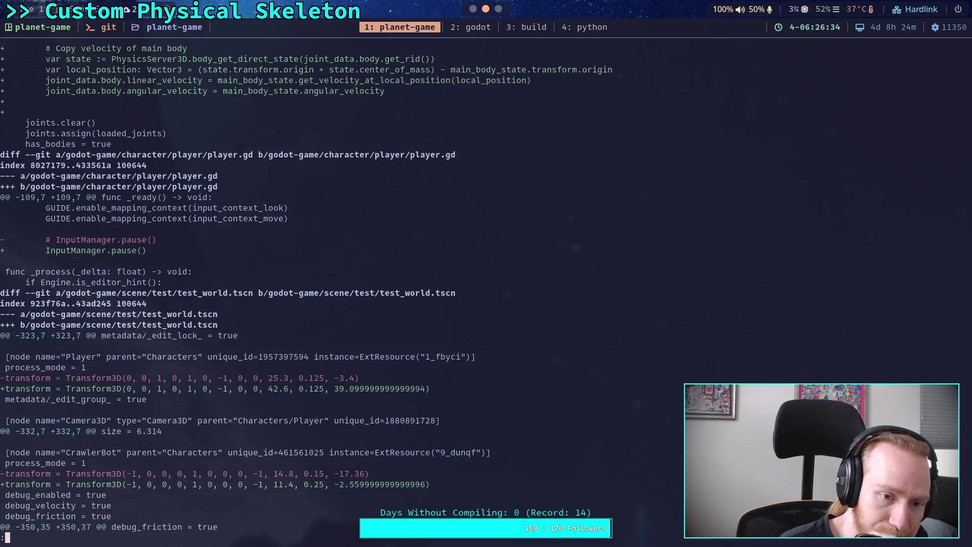
scroll(307, 288, "up", 5)
scroll(306, 288, "up", 3)
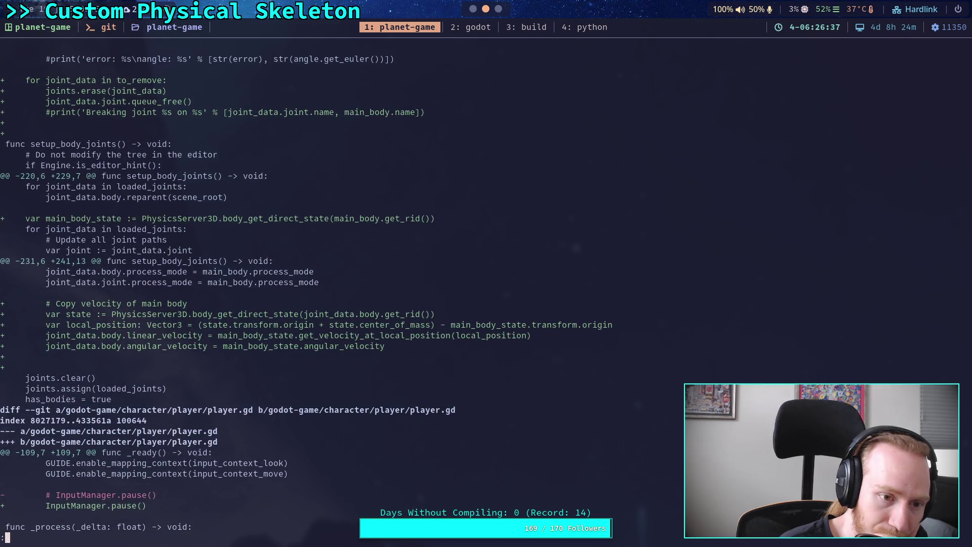
scroll(307, 288, "up", 2)
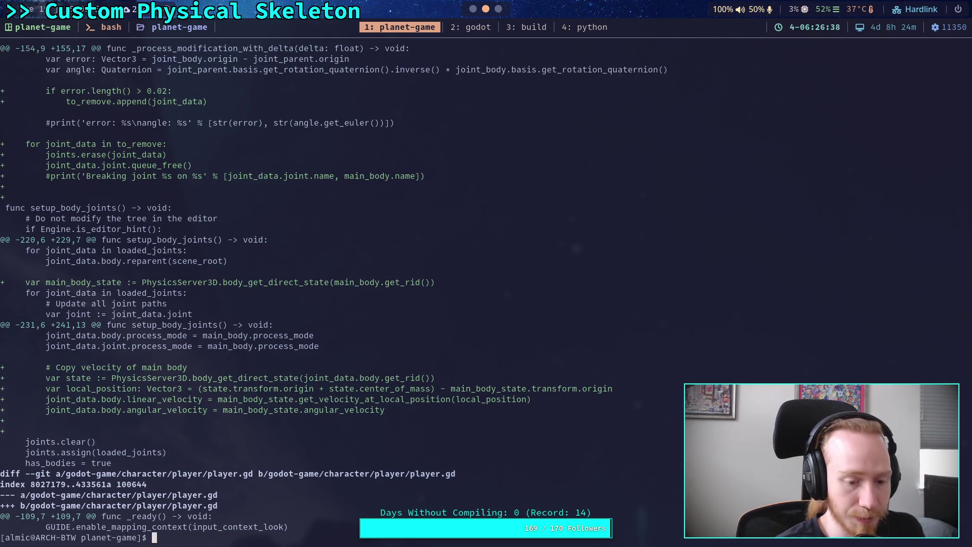
type("git add -i")
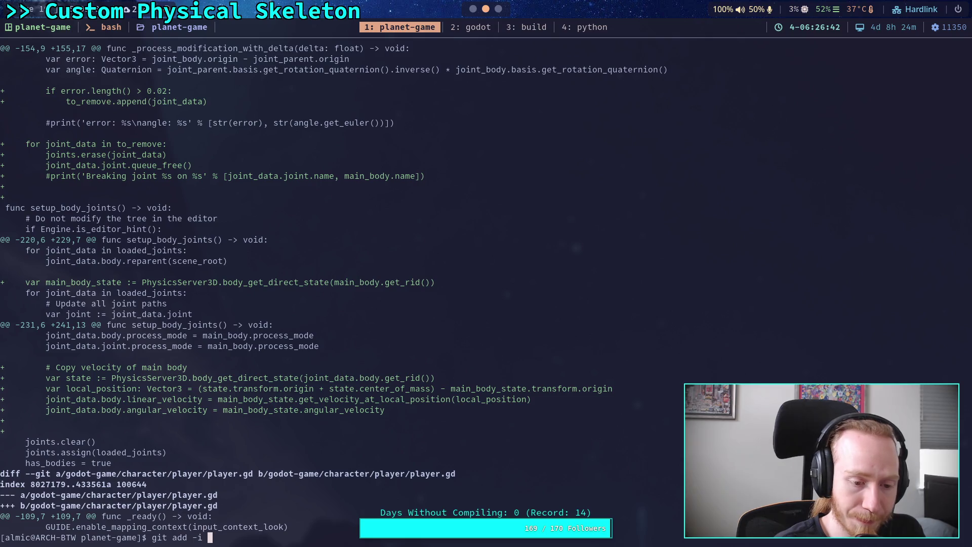
type("god")
key("Tab")
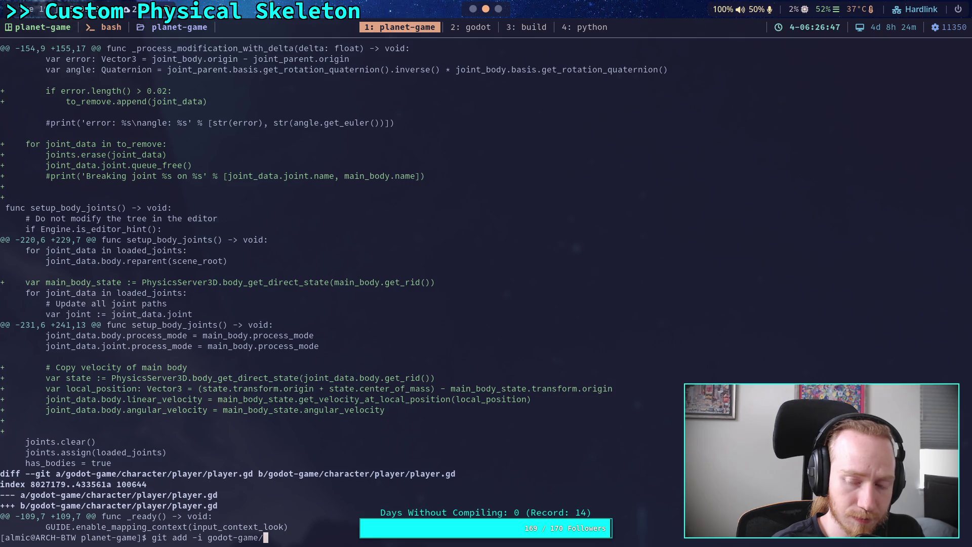
Start git add -i on godot-game/addons/physical_skeleton/ in patch mode for file 1.
type("a")
key("Tab")
type("ph")
key("Tab")
key("Return")
type("5")
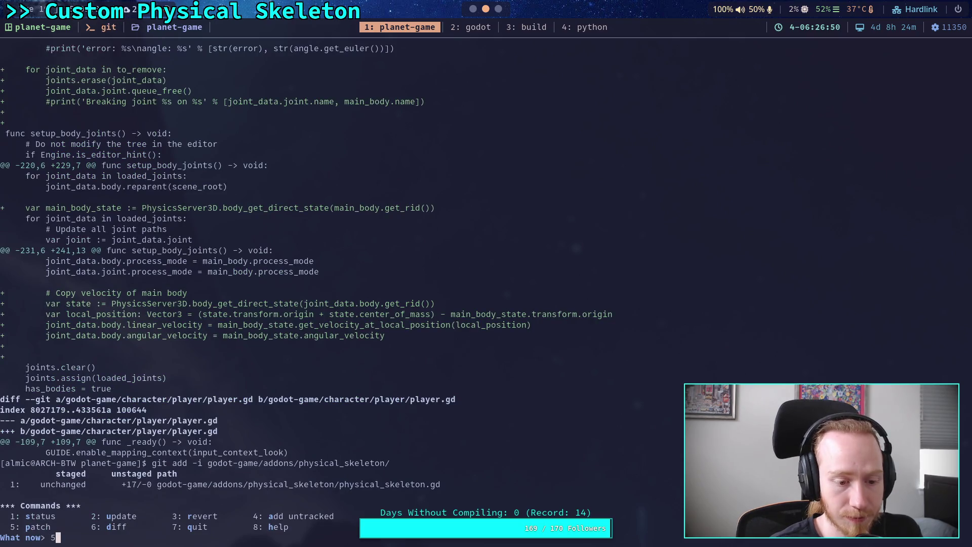
key("Return")
type("1")
key("Return")
key("Return")
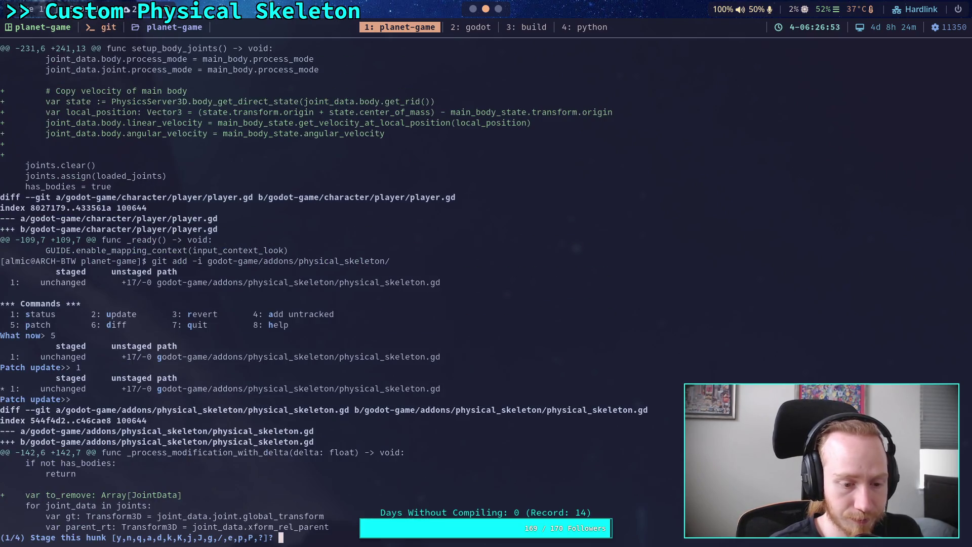
Skip the first two hunks, stage the main-body-state and copy-velocity hunks, then quit.
type("n")
key("Return")
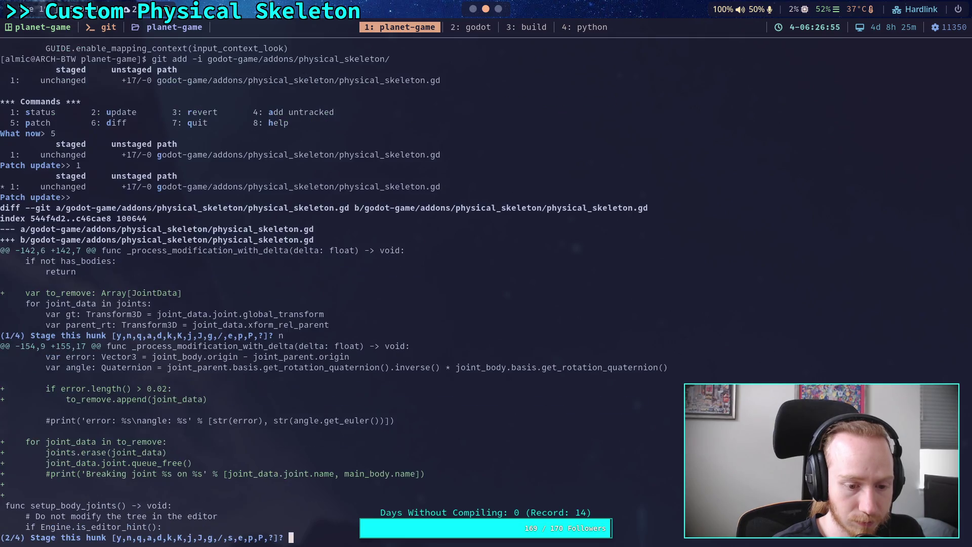
type("n")
key("Return")
type("y")
key("Return")
type("y")
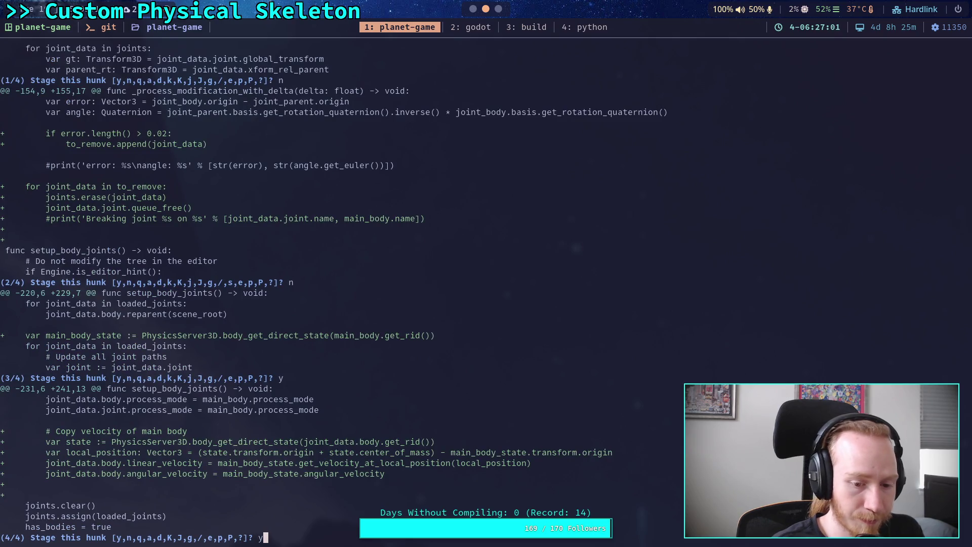
key("Return")
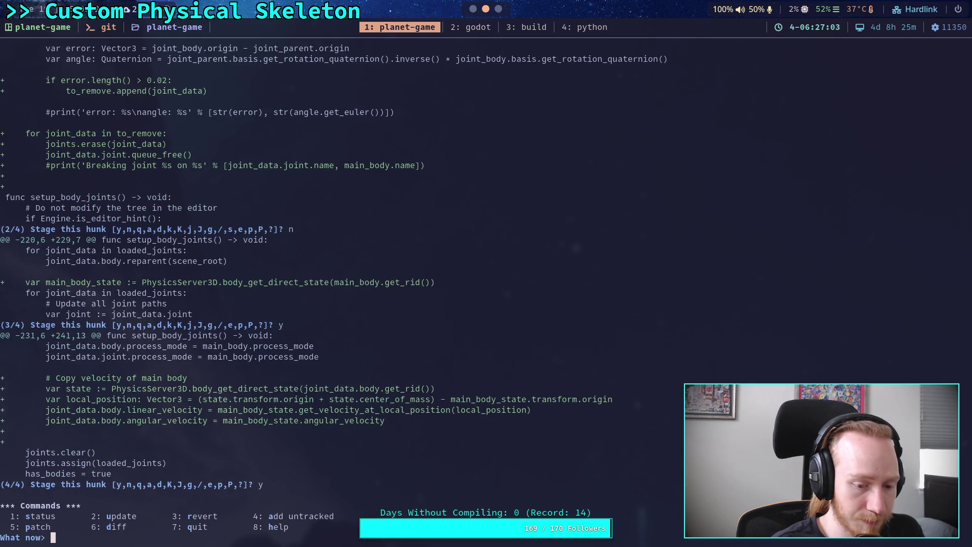
type("q")
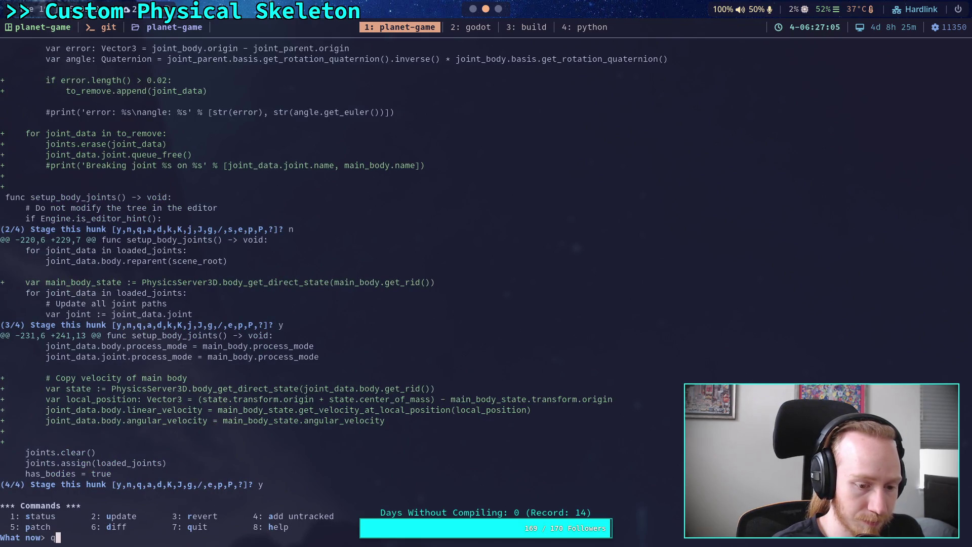
key("Return")
Inspect the copy-velocity lines of physical_skeleton.gd in Godot's script editor and save.
key("alt+Tab")
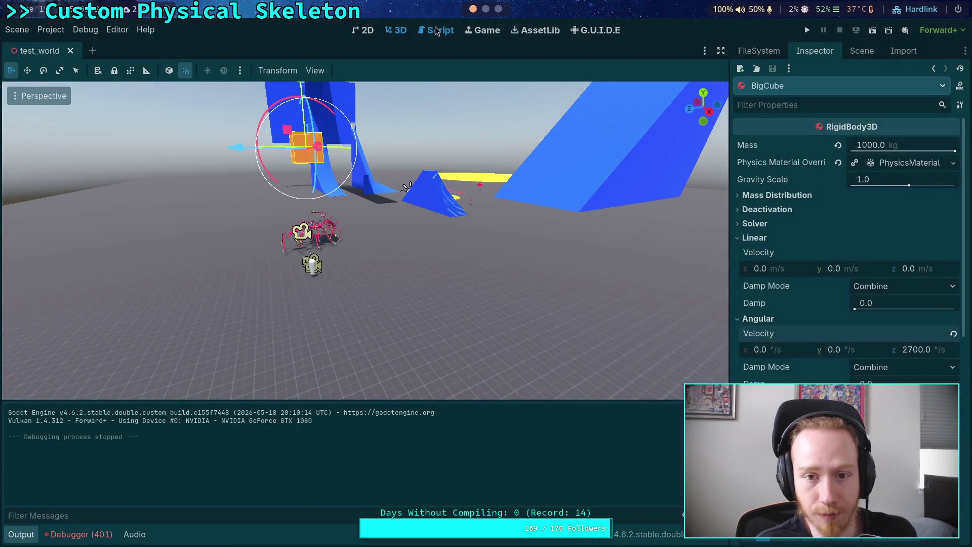
left_click(425, 35)
scroll(304, 228, "down", 5)
left_click(137, 214)
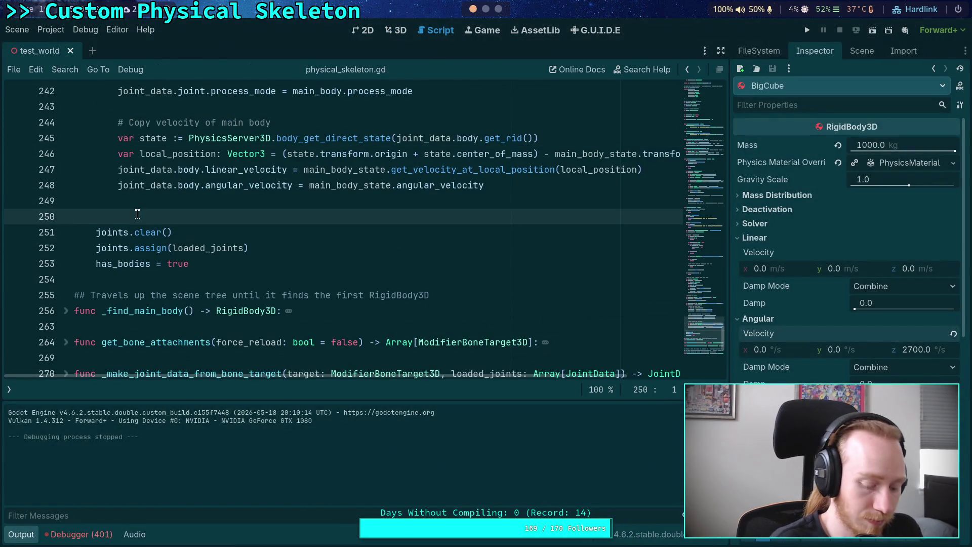
key("ctrl+s")
Rerun the interactive staging command for the physical_skeleton addon.
key("alt+Tab")
key("Up")
key("Return")
In patch mode on physical_skeleton.gd, skip hunks one and two and stage the velocity-copying hunk.
type("5")
key("Return")
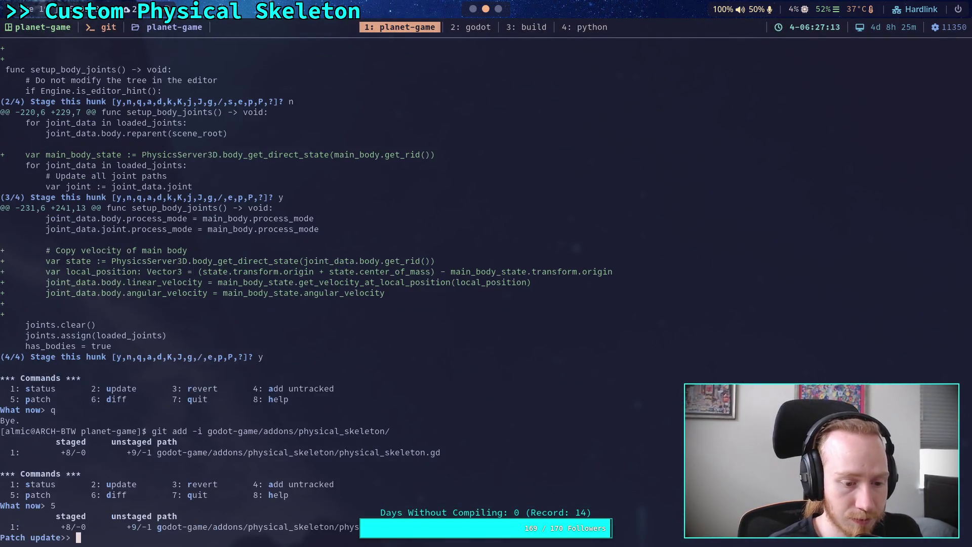
type("1")
key("Return")
key("Return")
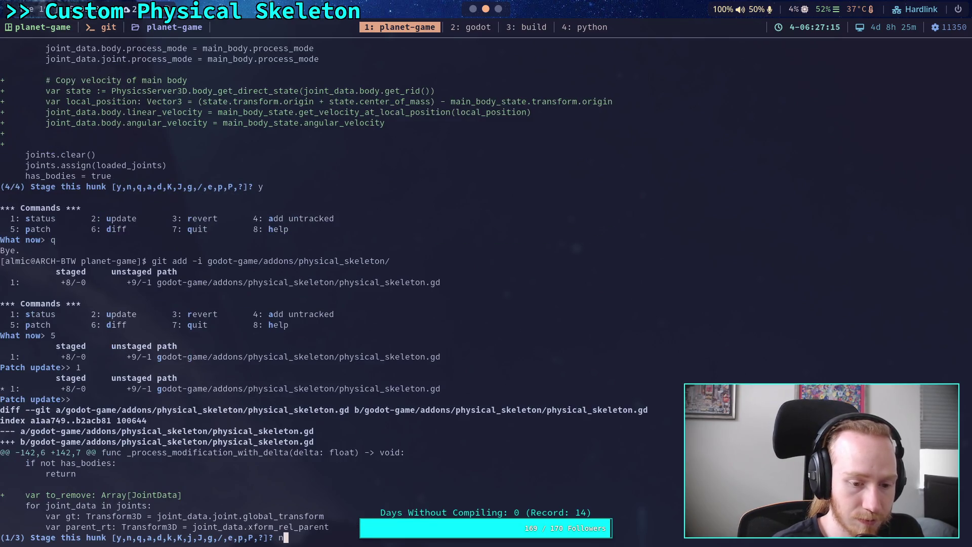
type("n")
key("Return")
type("n")
key("Return")
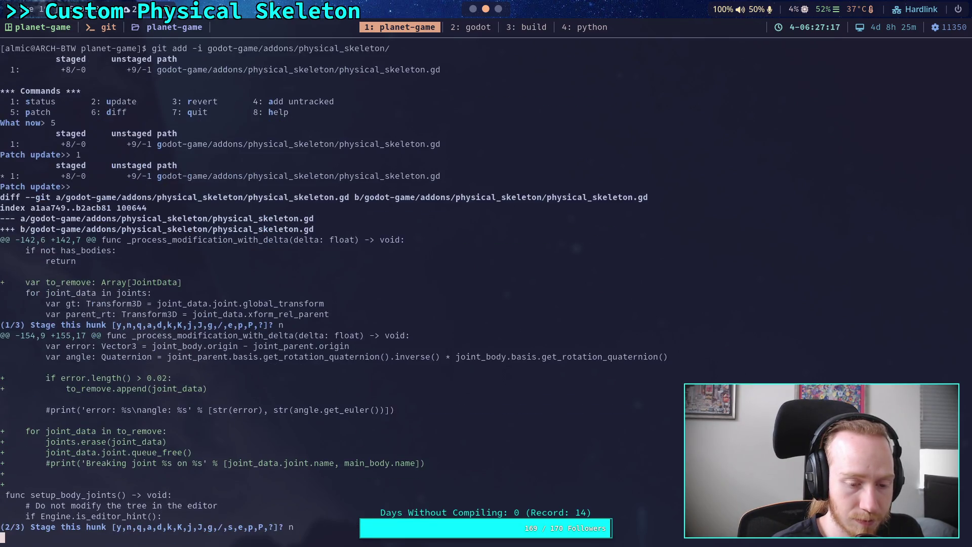
type("y")
key("Return")
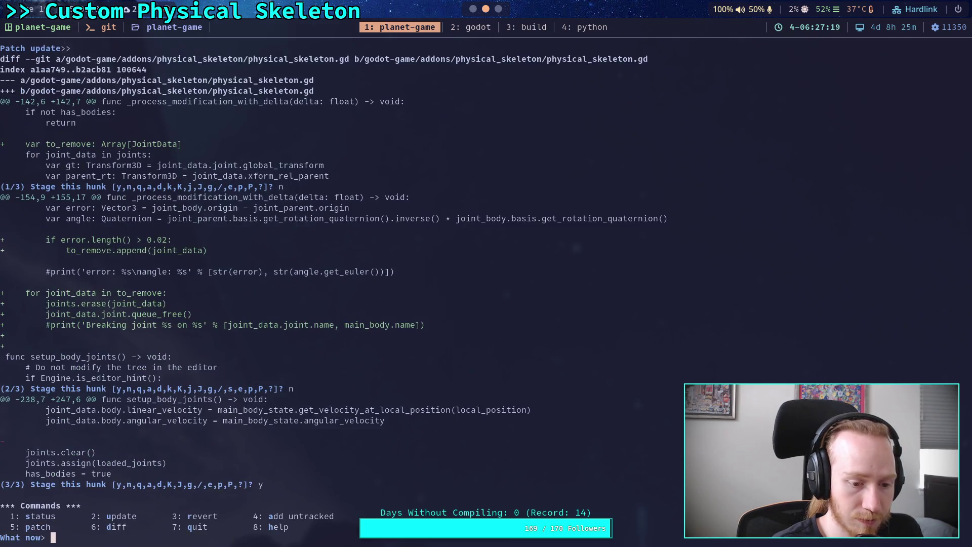
type("q")
key("Return")
Review the staged change with git diff --staged and check git status.
type("git diff --staged")
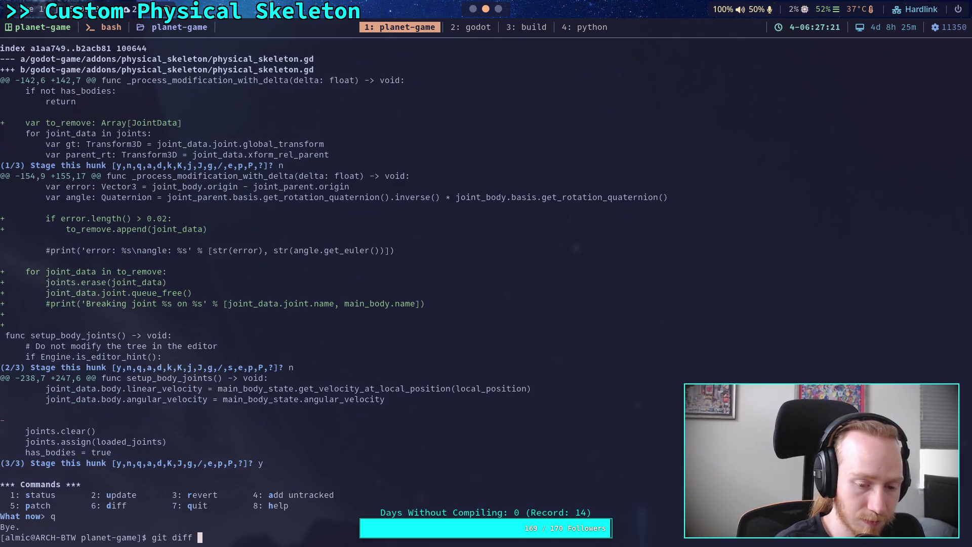
key("Return")
type("q")
key("Return")
type("git status")
key("Return")
Enter the git commit command at the prompt.
type("git ")
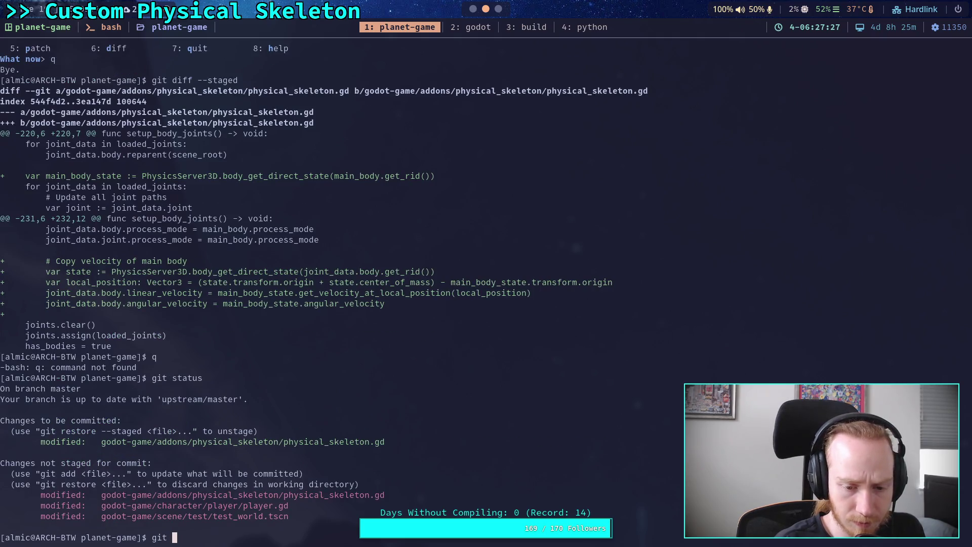
type("commit")
key("BackSpace")
key("BackSpace")
key("BackSpace")
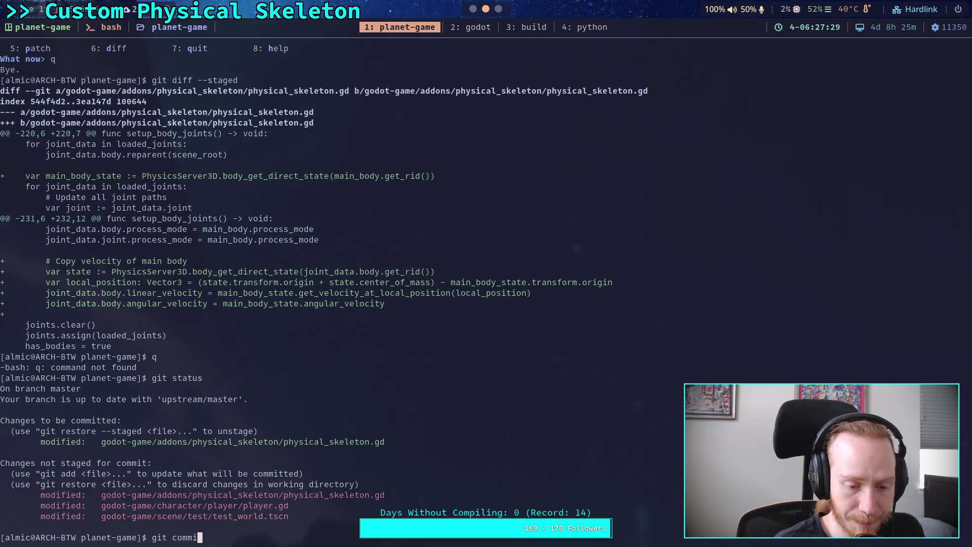
type("mmit")
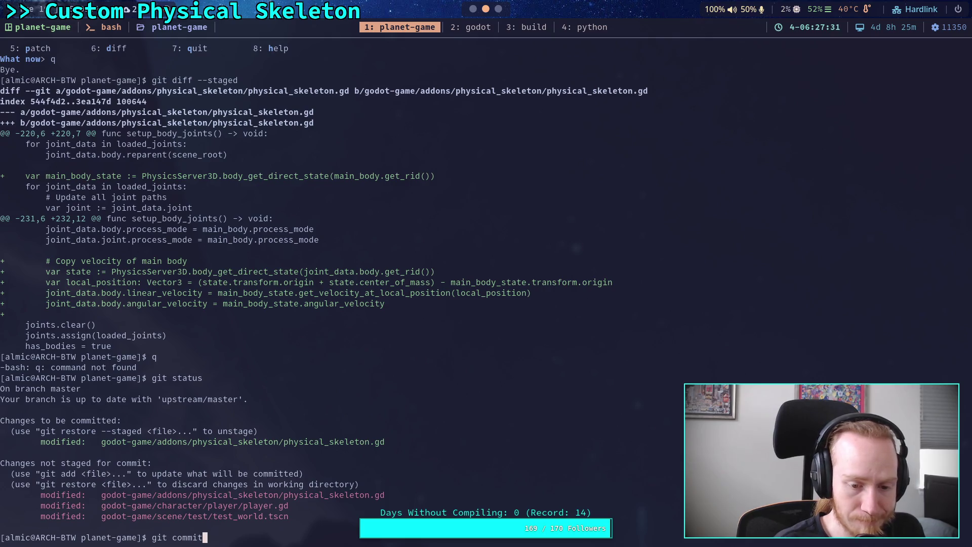
Start the commit and write the summary line 'Copy main body velocities to joint bodies'.
key("Return")
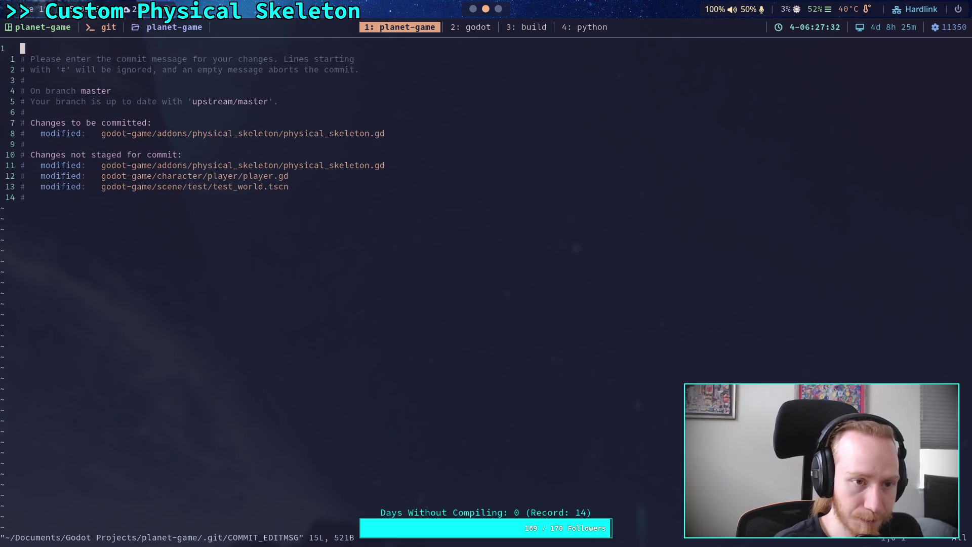
key("shift+o")
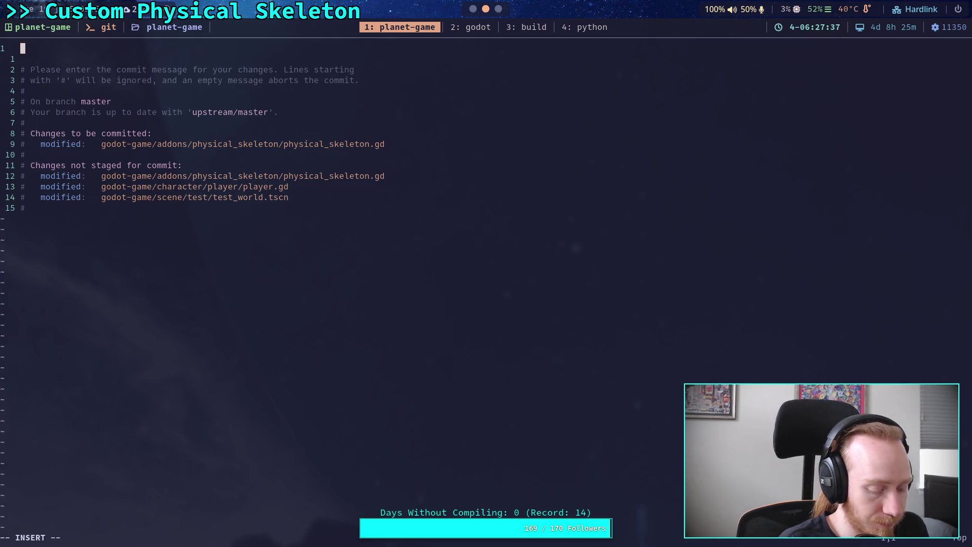
type("Fix velocities ")
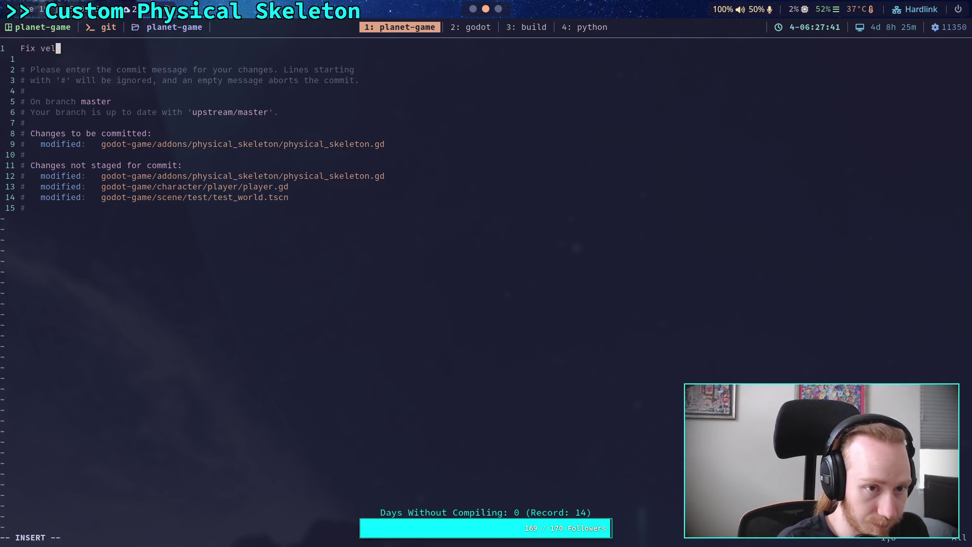
type("of ")
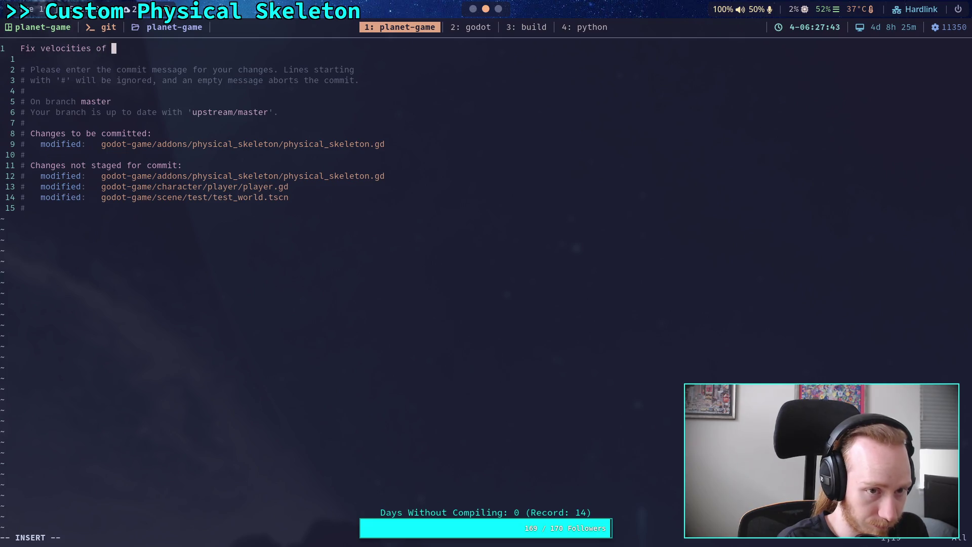
type("parent")
key("BackSpace")
key("BackSpace")
key("BackSpace")
type("C")
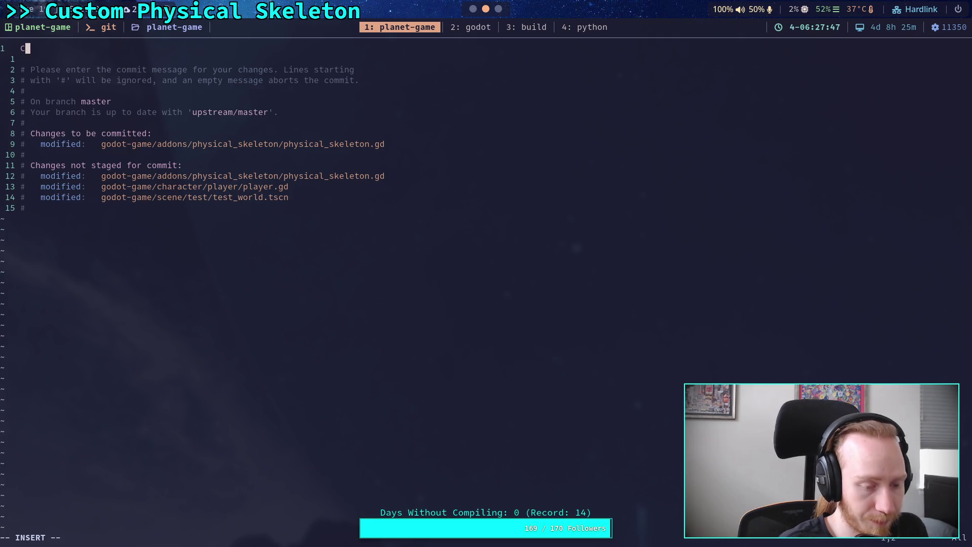
type("opy main body velocity")
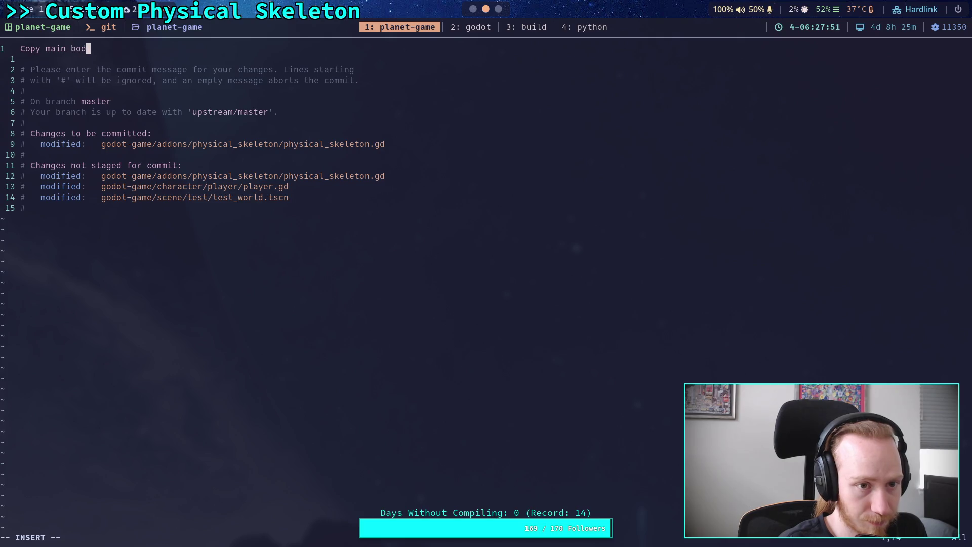
key("BackSpace")
type("ies ")
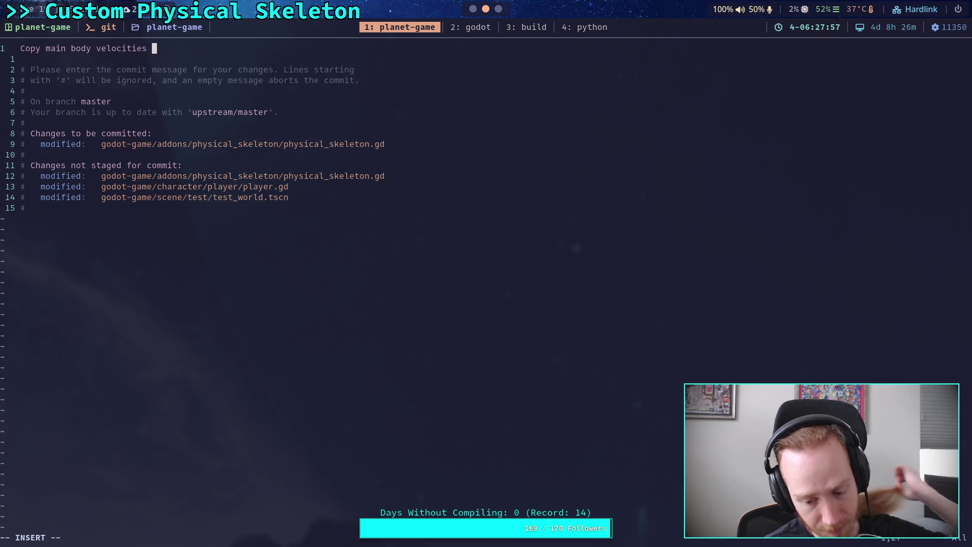
type("from ")
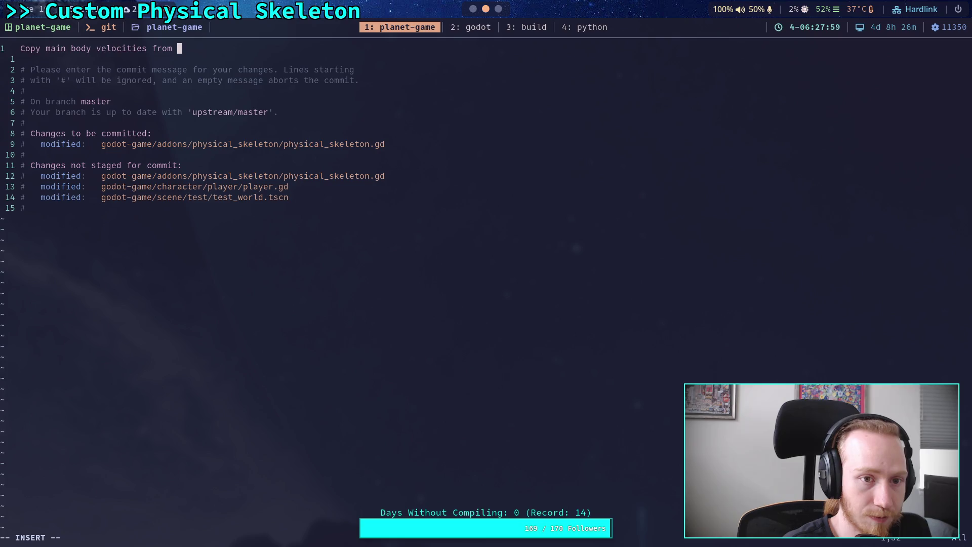
key("BackSpace")
key("BackSpace")
key("BackSpace")
key("BackSpace")
key("BackSpace")
type("to ")
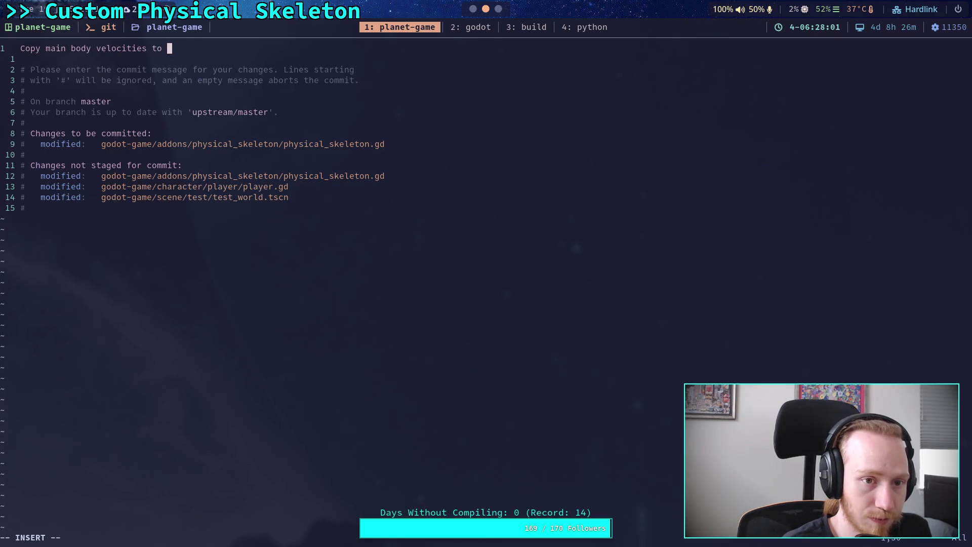
type("joint bodies")
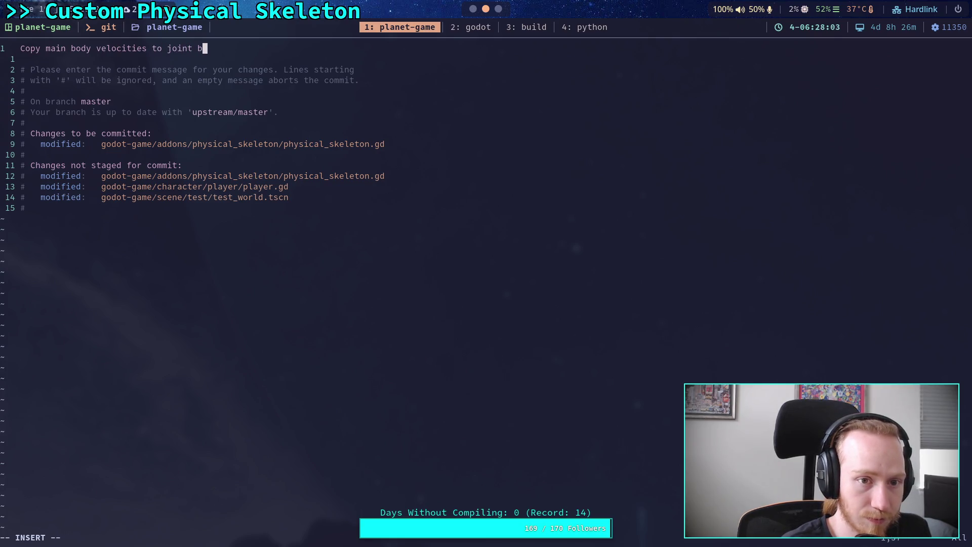
Add a bullet on copying main body velocities to all joint bodies on initialization, then :wq.
key("Return")
key("Return")
type("- ")
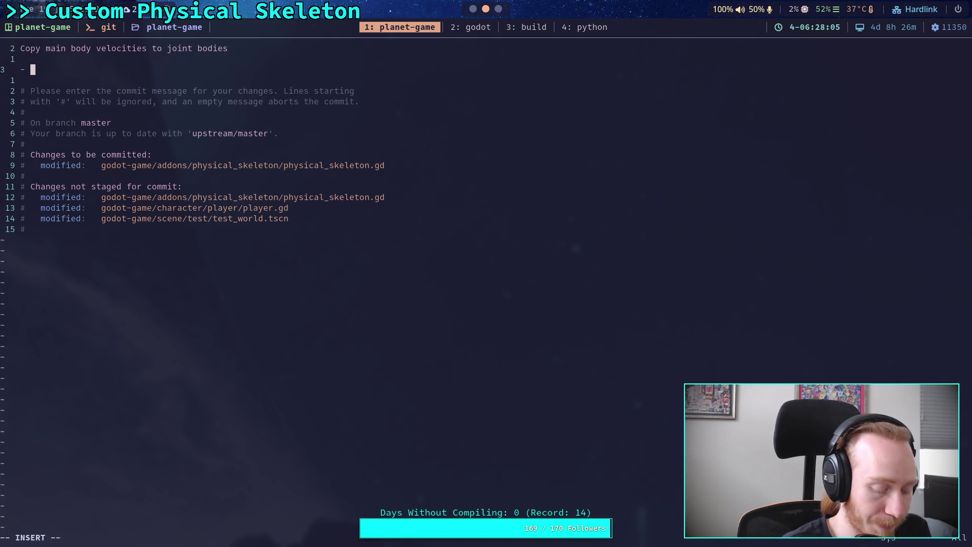
type("Physical ")
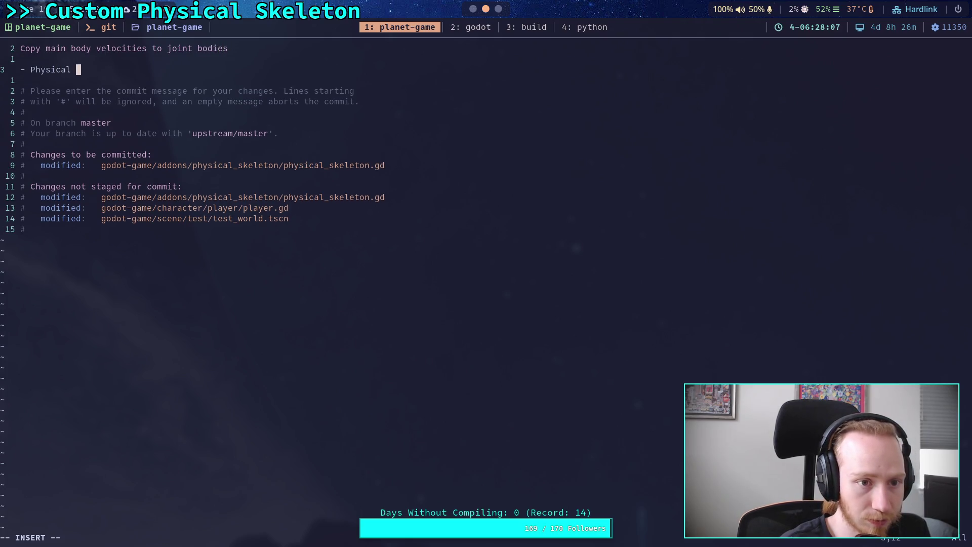
type("skeleton now ")
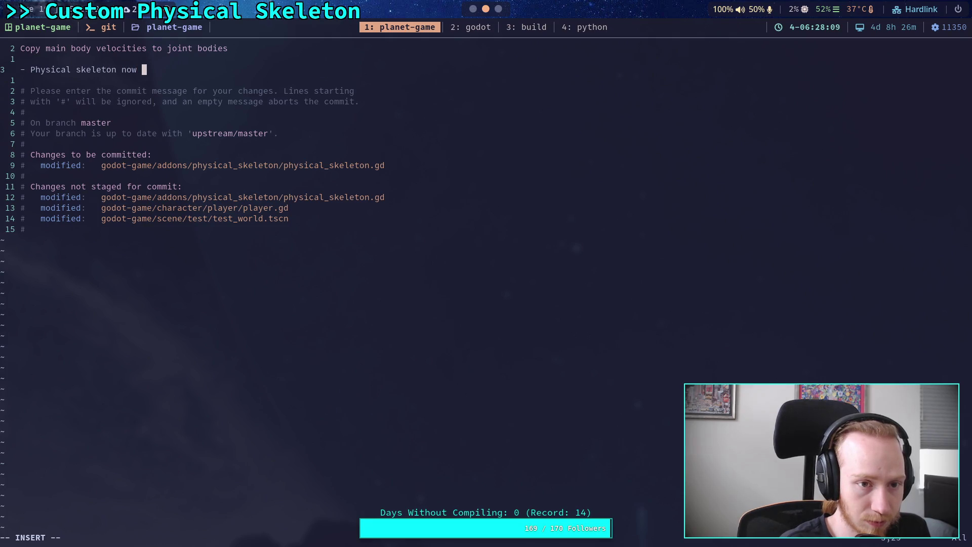
type("copies the m")
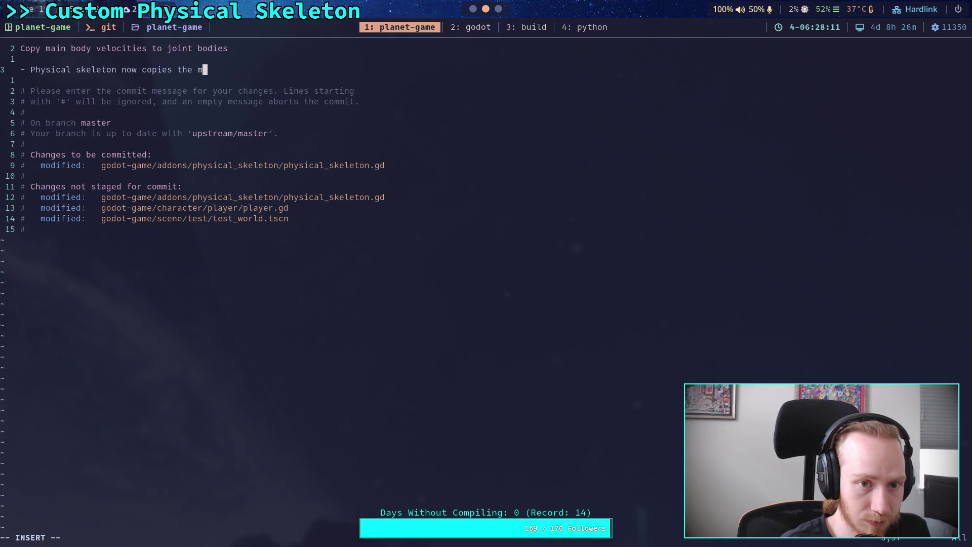
key("BackSpace")
type("velocit")
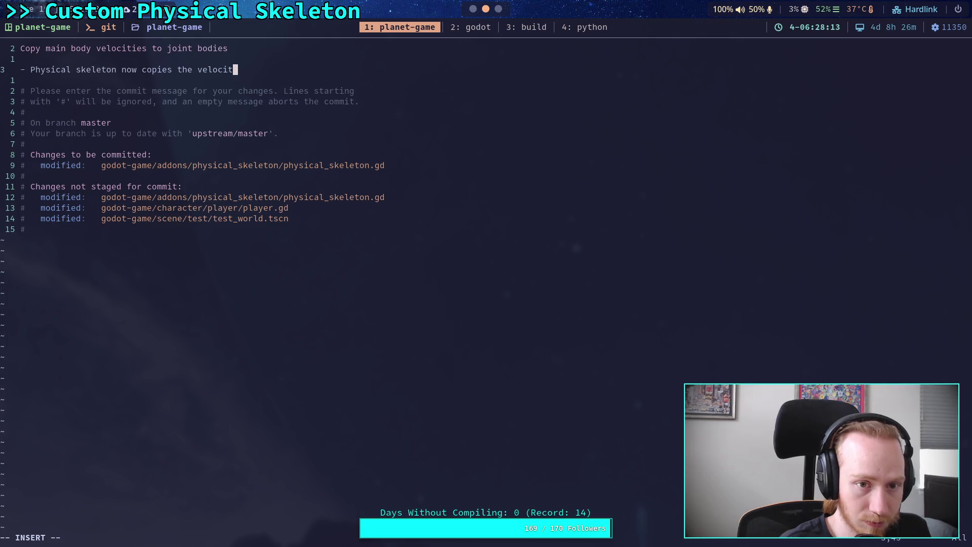
type("ies of the main")
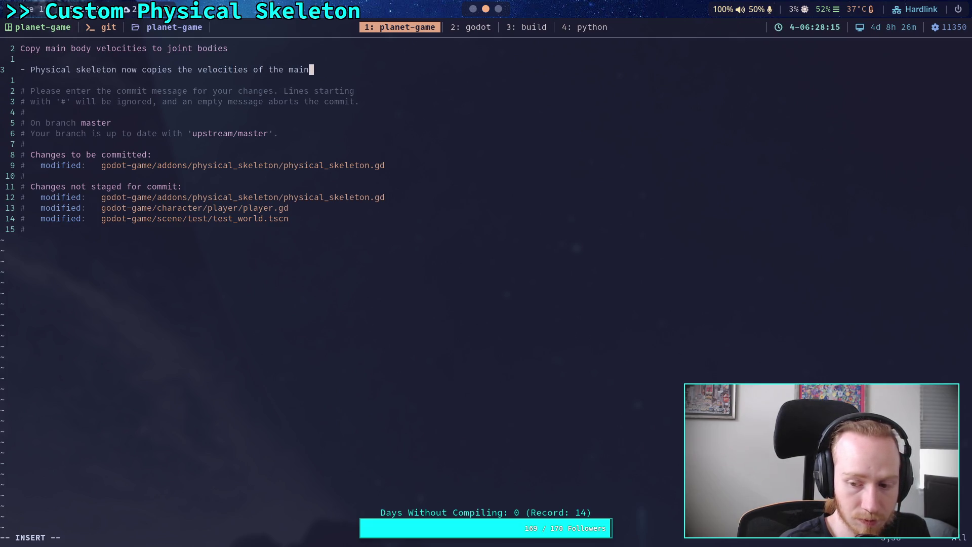
type(" body te")
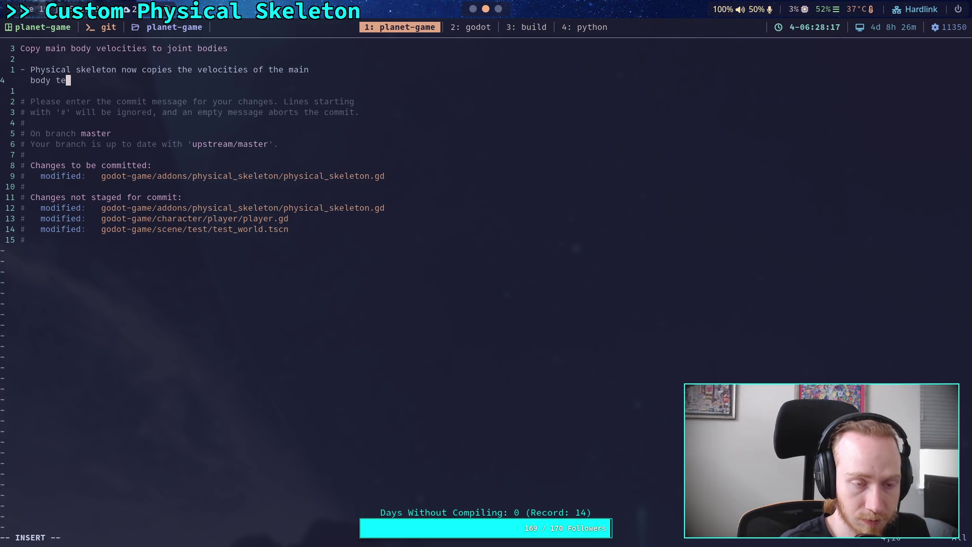
key("BackSpace")
type("o all joint bodies,")
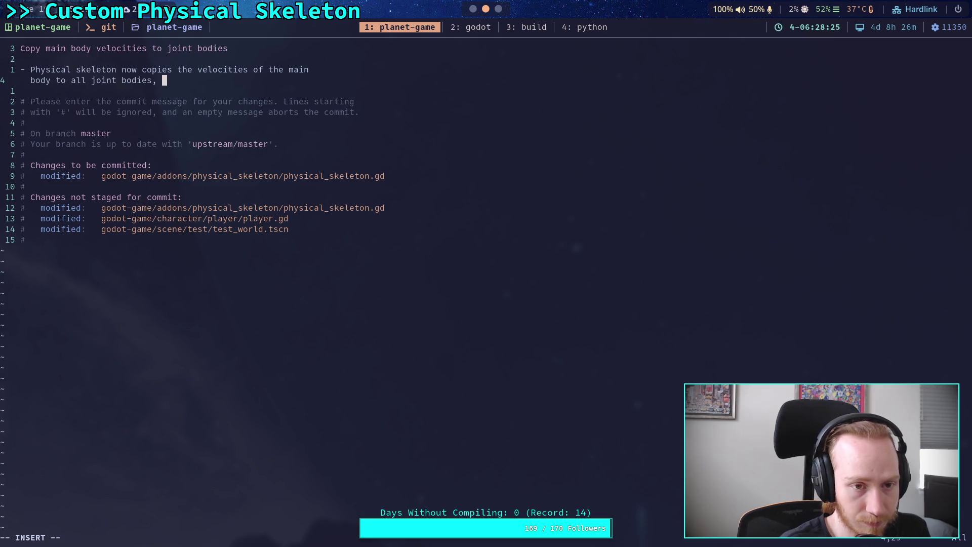
key("BackSpace")
key("BackSpace")
type("on ini")
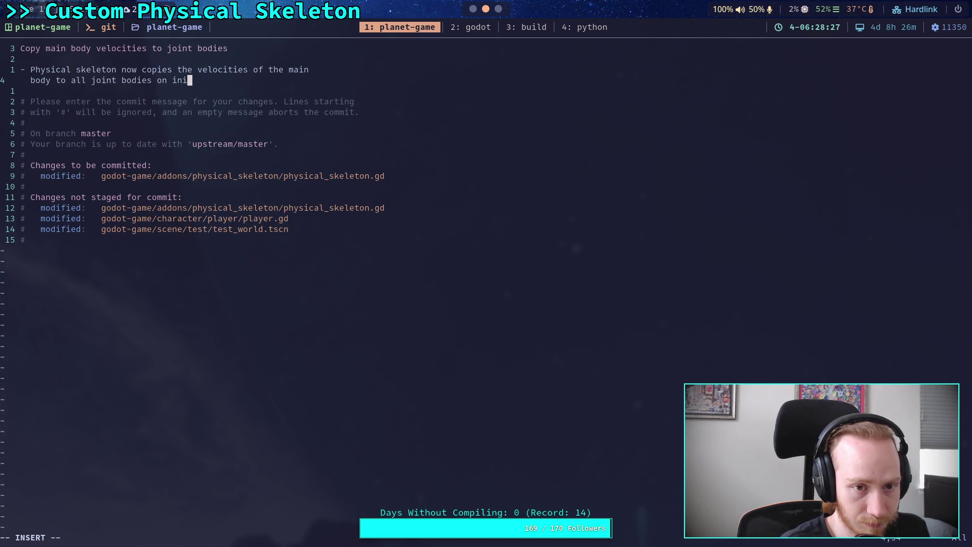
type("tialization")
key("Escape")
type(":wq")
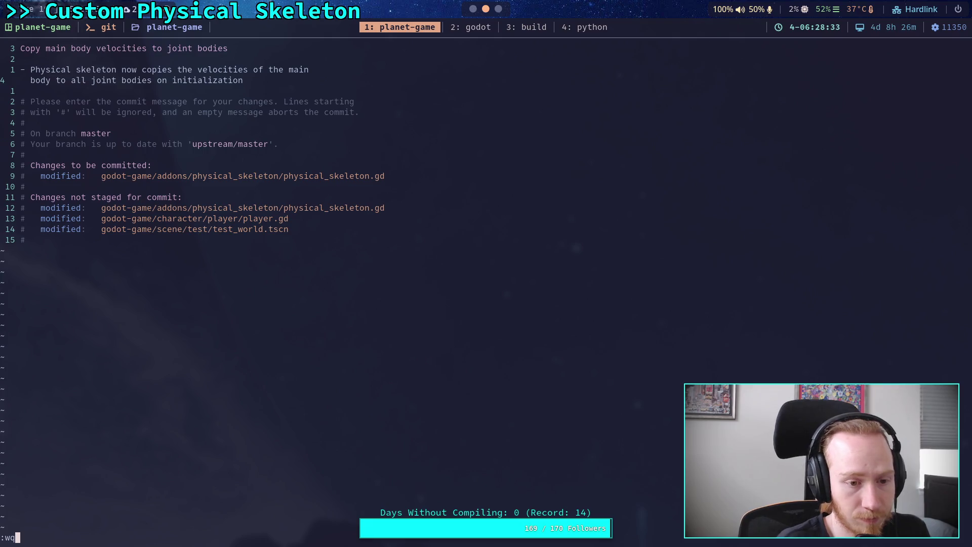
key("Return")
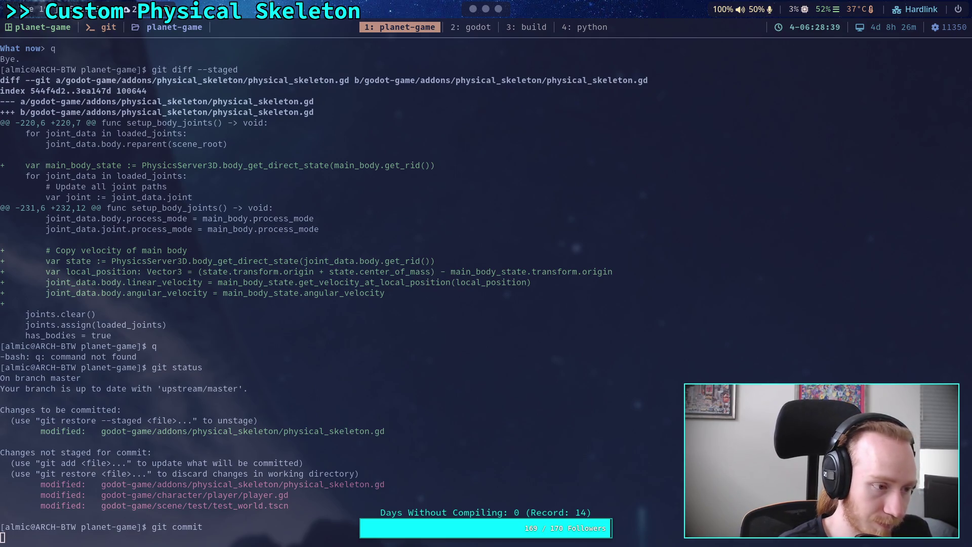
Fix the mistyped 'git ush' into 'git push' to push the velocity commit to master.
type("git ush")
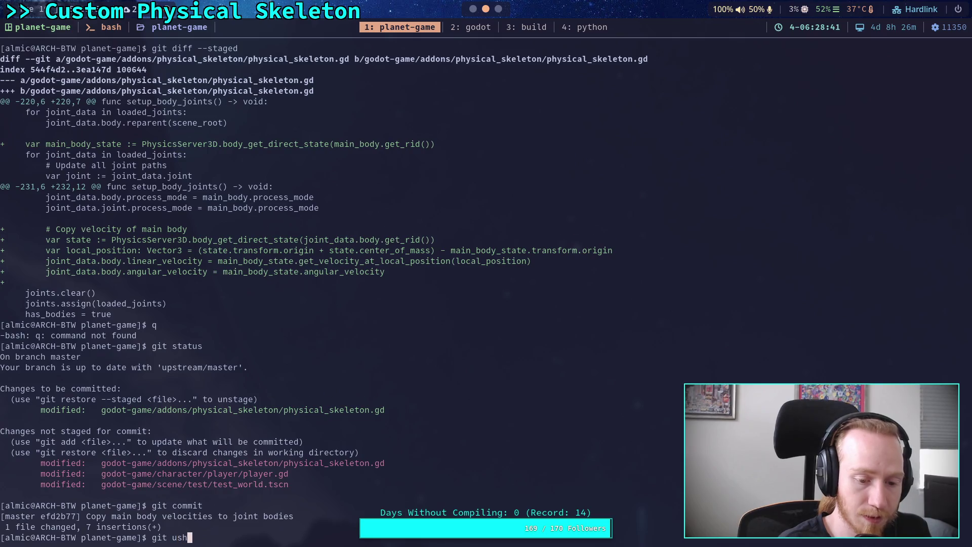
key("Return")
key("Up")
key("Left")
key("Left")
key("Left")
type("p")
key("Return")
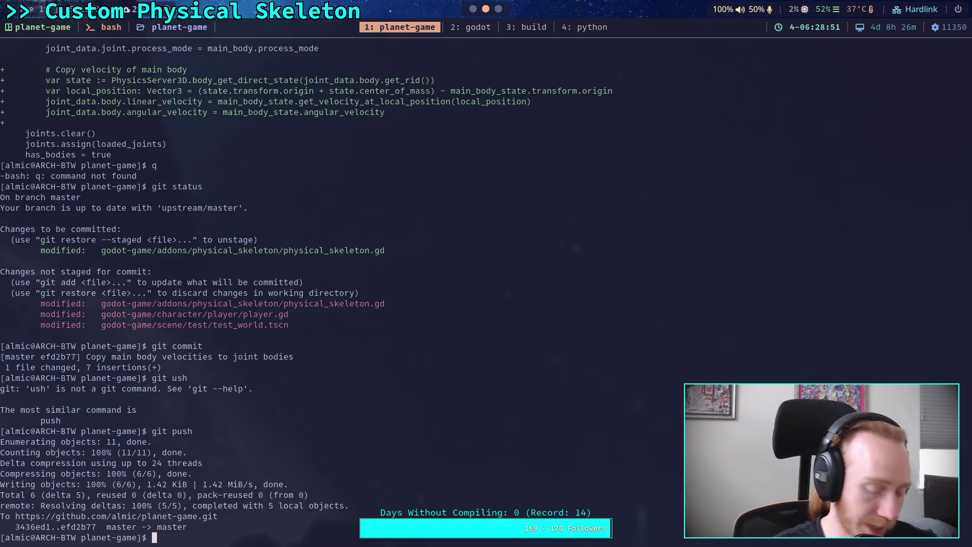
left_click(473, 8)
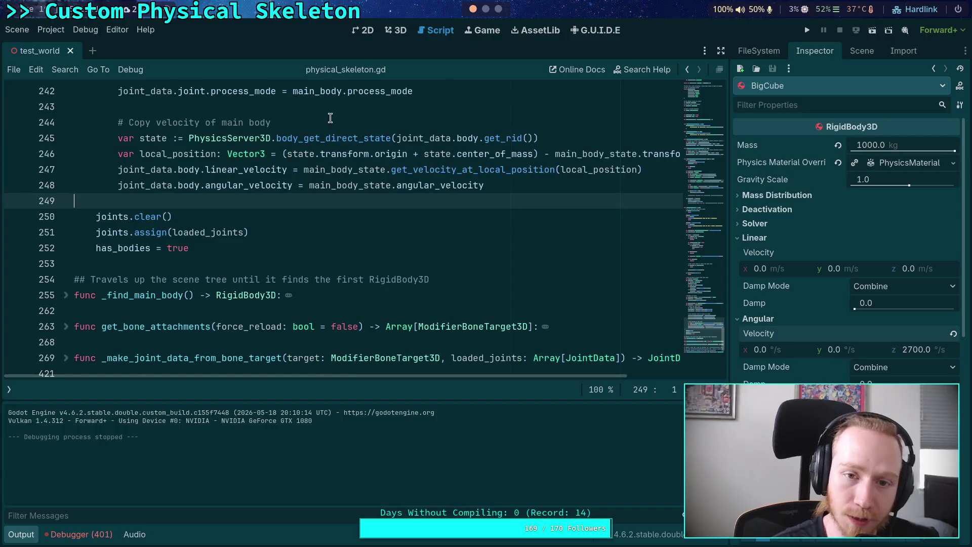
left_click(51, 30)
left_click(58, 48)
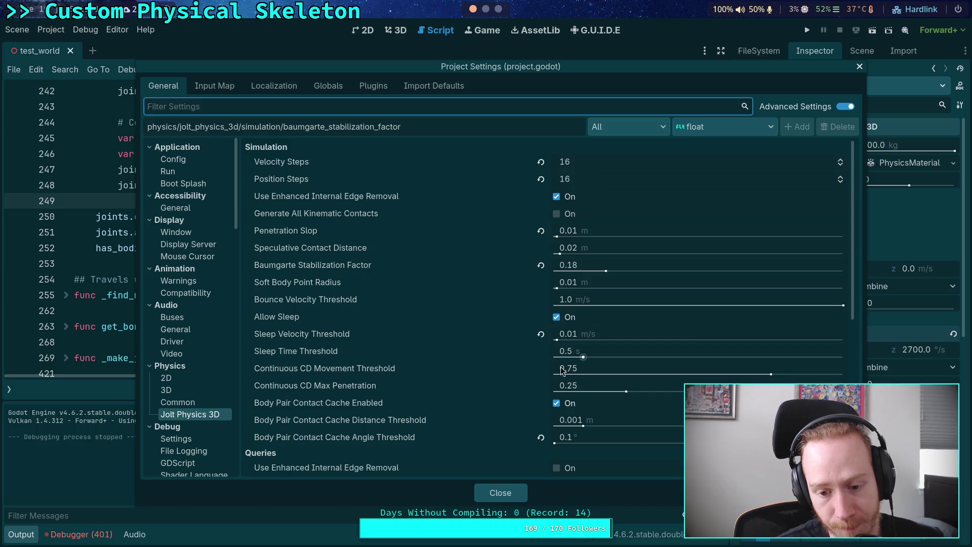
left_click(511, 494)
left_click(25, 534)
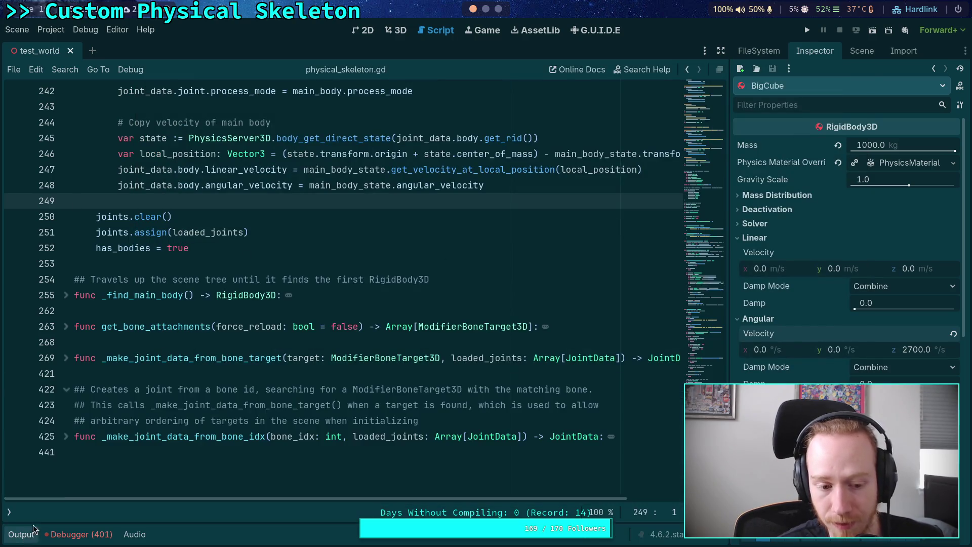
left_click(395, 30)
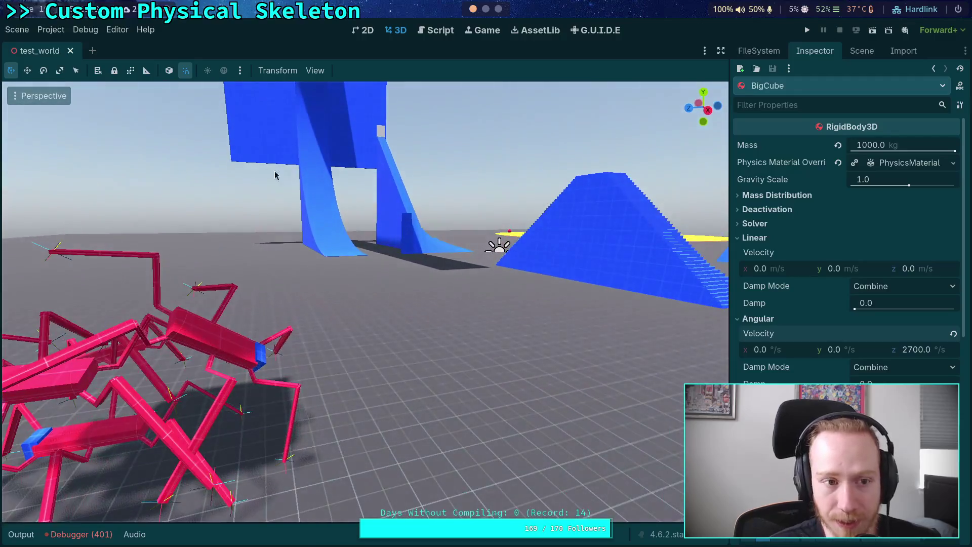
left_click(50, 30)
left_click(80, 46)
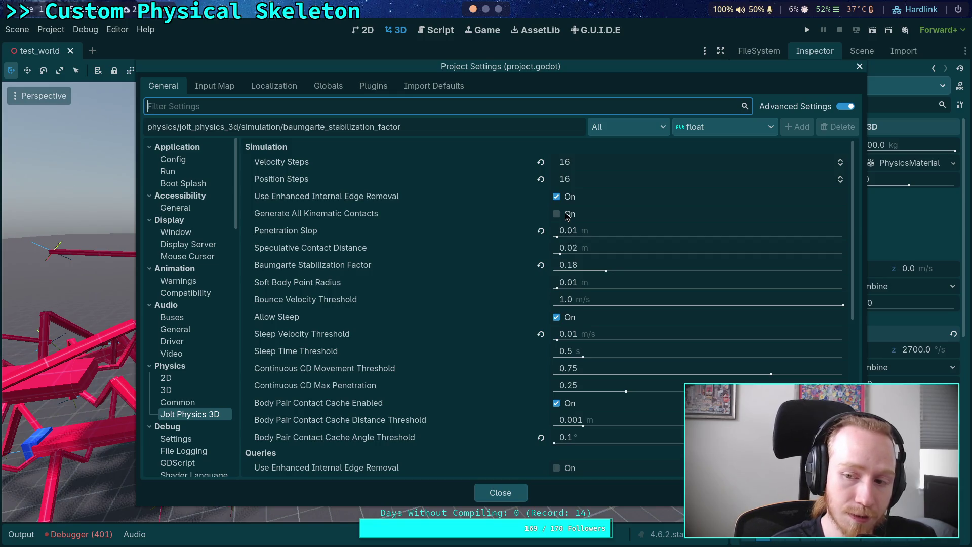
left_click(502, 493)
left_click(436, 30)
scroll(298, 202, "up", 10)
scroll(298, 201, "up", 20)
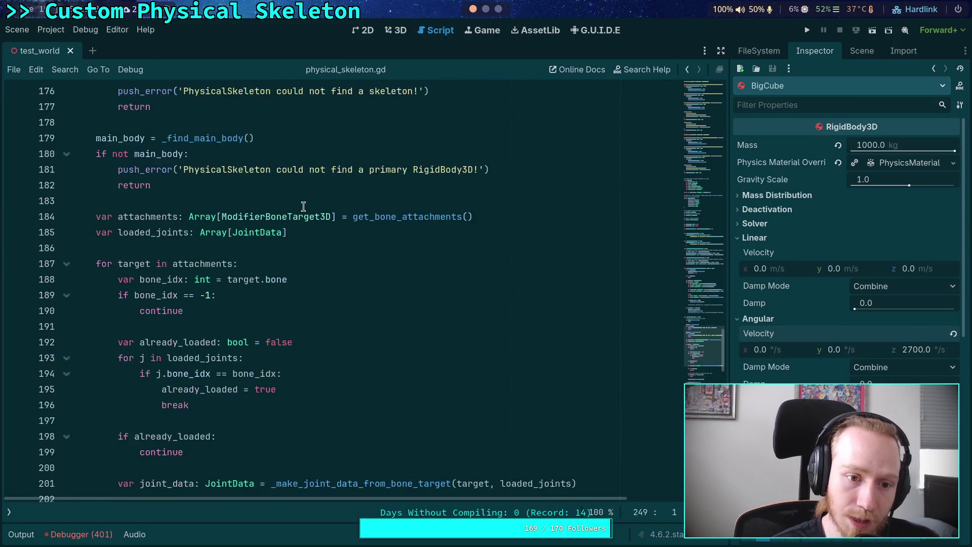
Open the CrawlerBot scene and inspect FR_Femur_Joint's FemurJoint spring values (stiffness 177.653, damping 37.699).
left_click(258, 326)
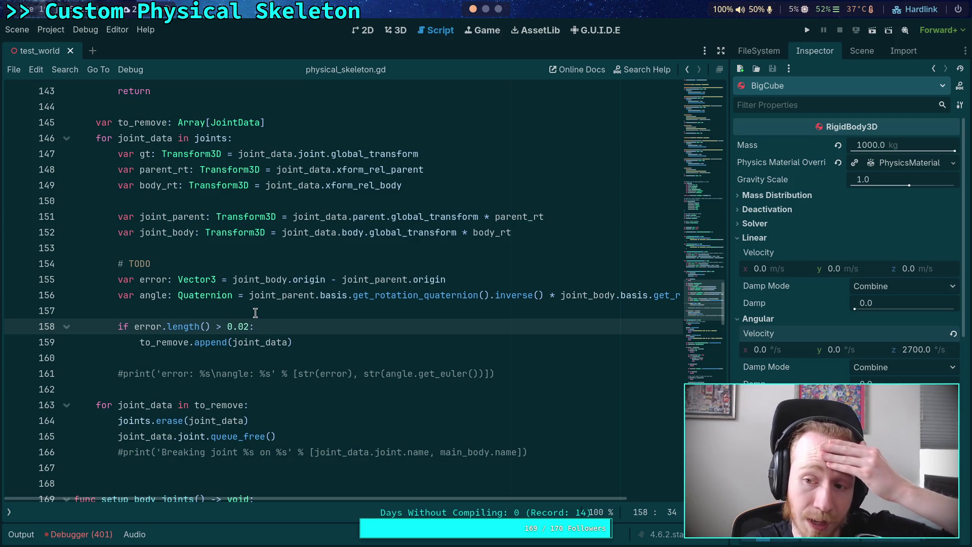
left_click(862, 50)
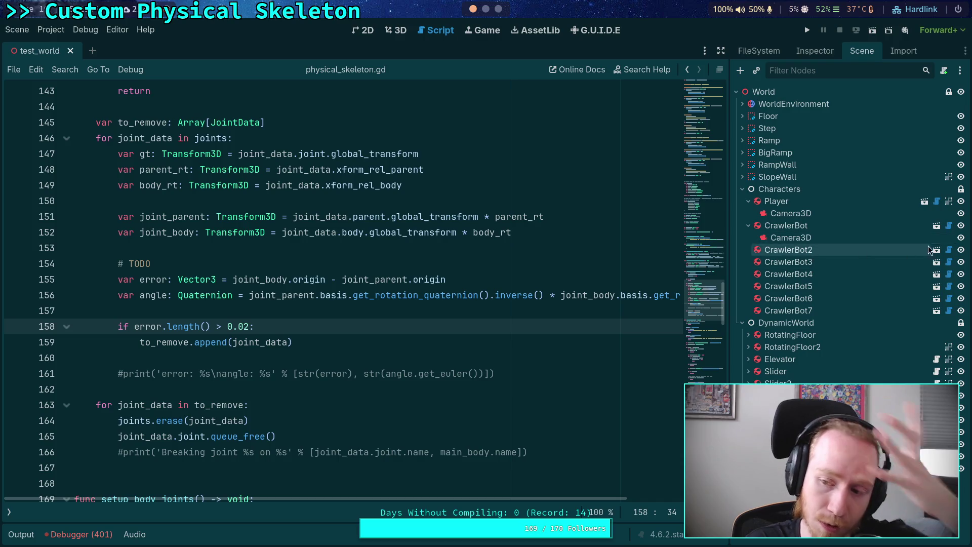
left_click(936, 226)
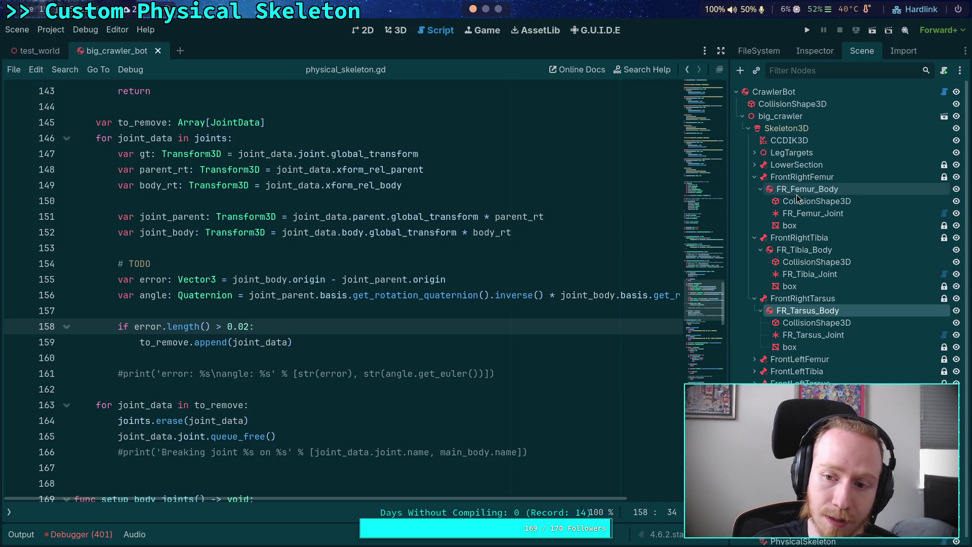
left_click(799, 213)
left_click(810, 52)
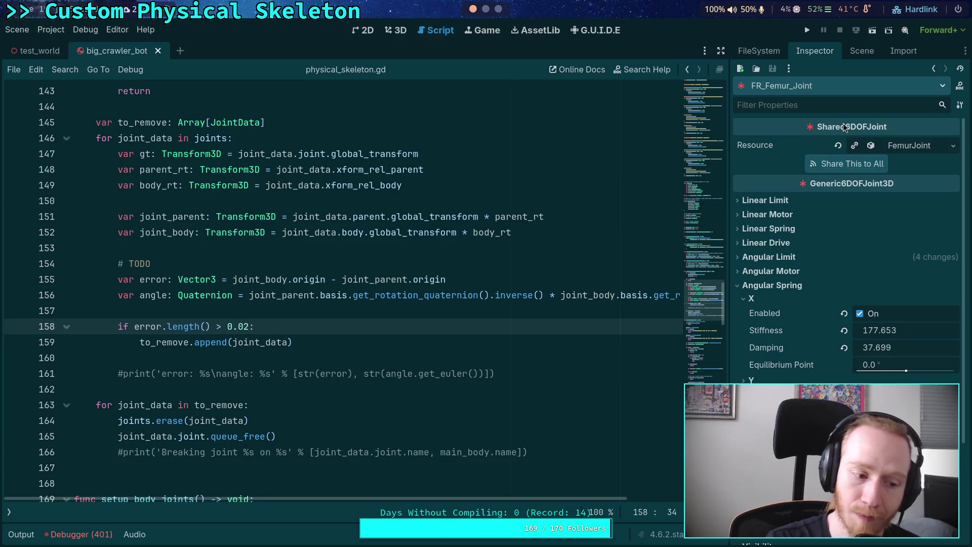
Open shared_6dof_joint.gd from the script list and expand its _ready() function, selecting line 32.
left_click(847, 47)
left_click(11, 513)
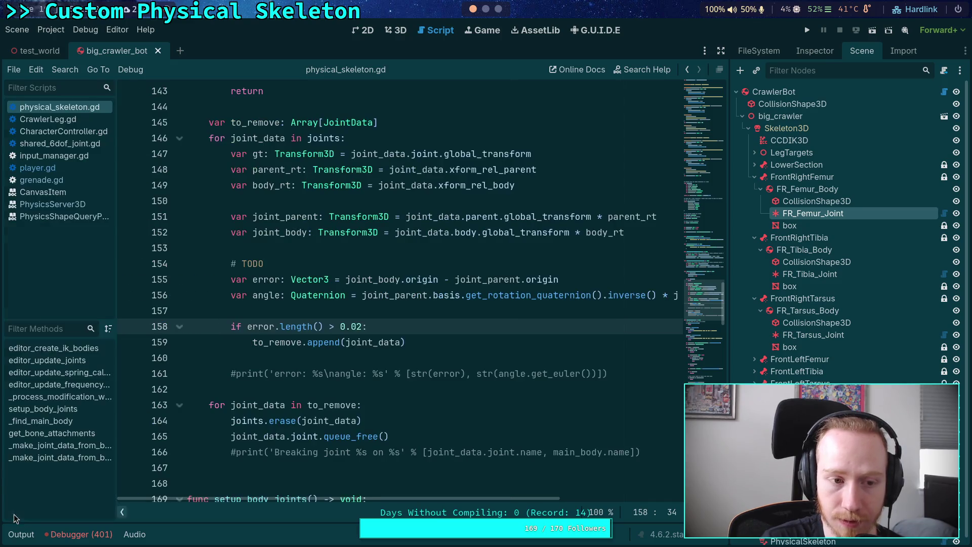
left_click(60, 144)
left_click(117, 513)
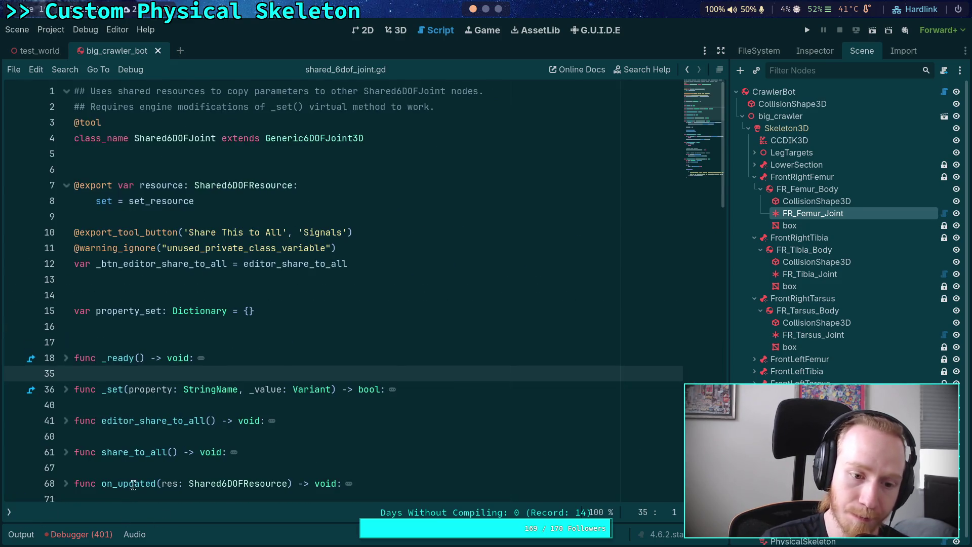
left_click(11, 513)
scroll(233, 326, "down", 3)
left_click(179, 216)
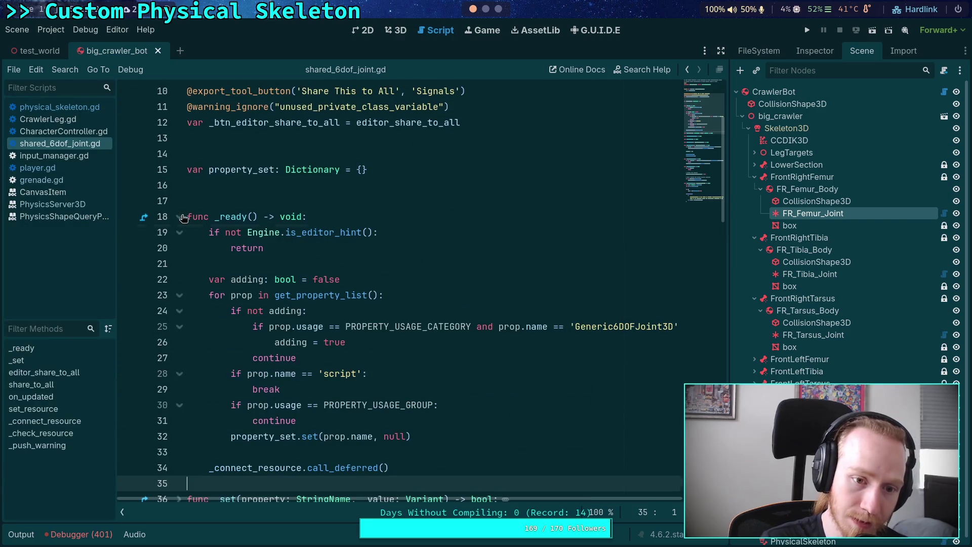
scroll(304, 306, "down", 2)
scroll(361, 338, "up", 1)
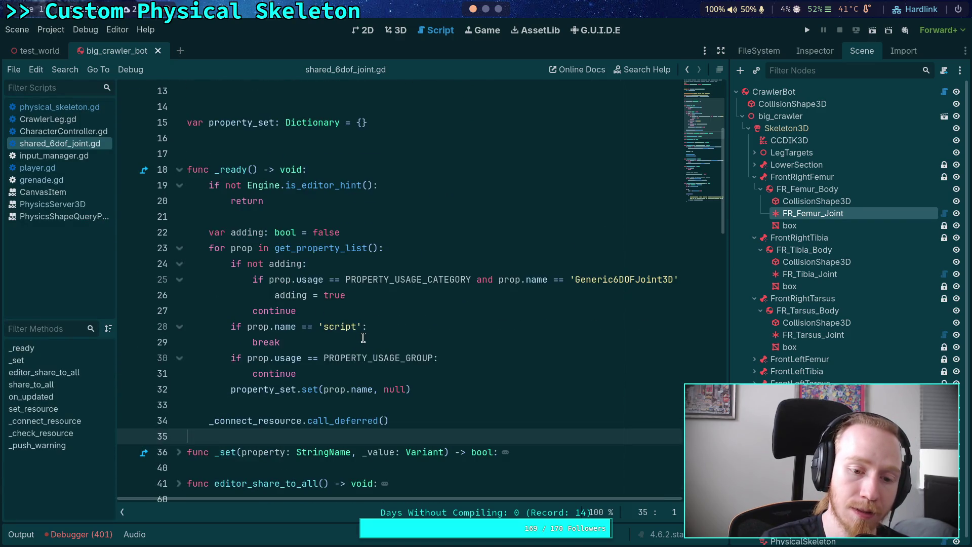
left_click_drag(430, 389, 232, 390)
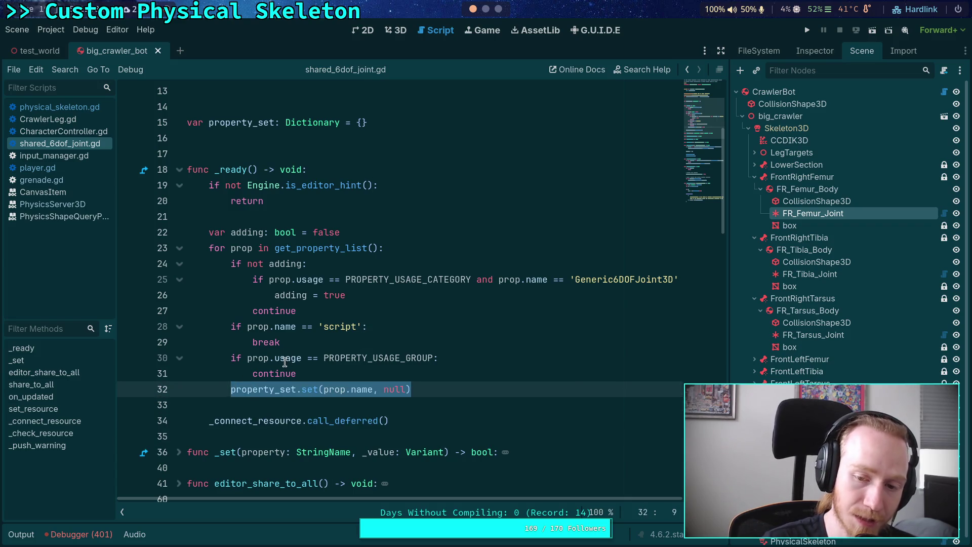
Recheck FR_Femur_Joint's properties and highlight occurrences of the Shared6DOFJoint class name.
left_click(809, 52)
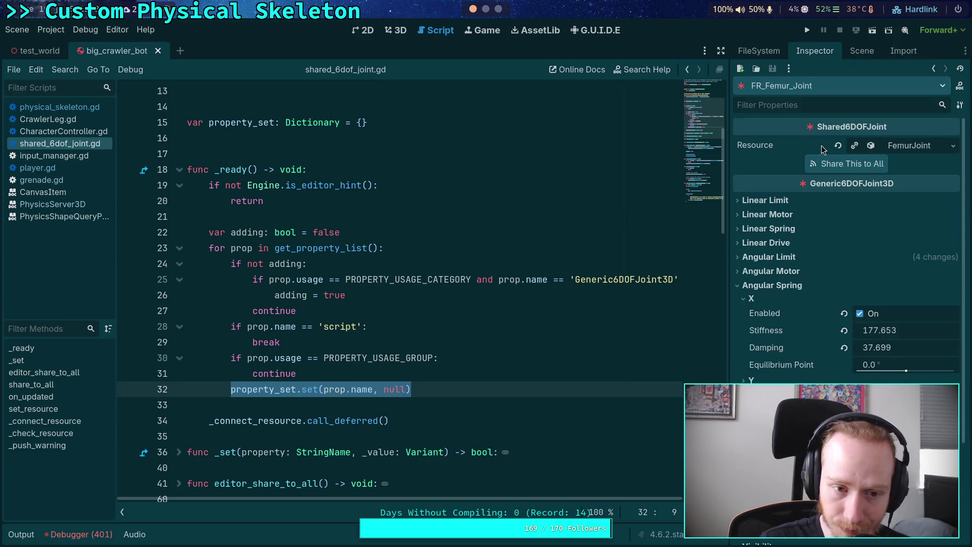
scroll(354, 224, "up", 2)
scroll(354, 224, "up", 2)
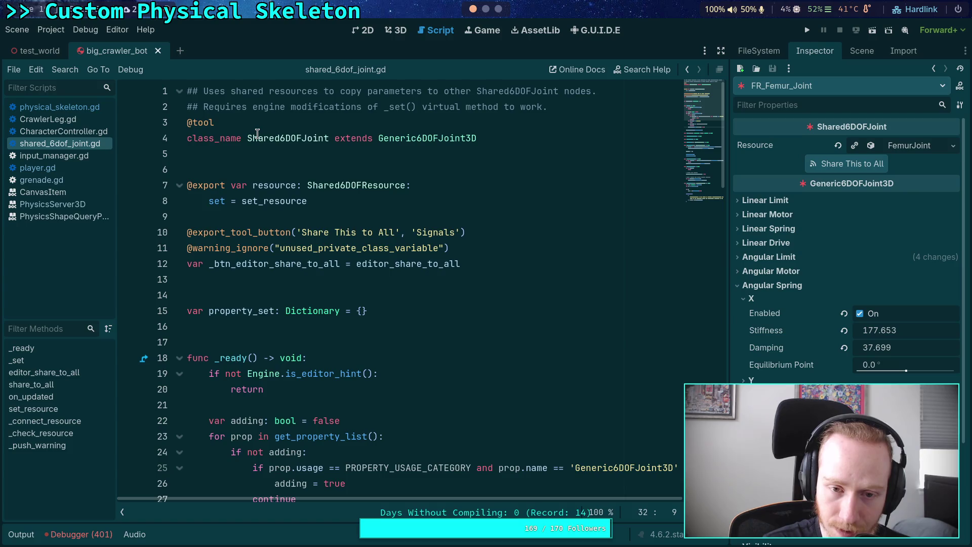
double_click(259, 137)
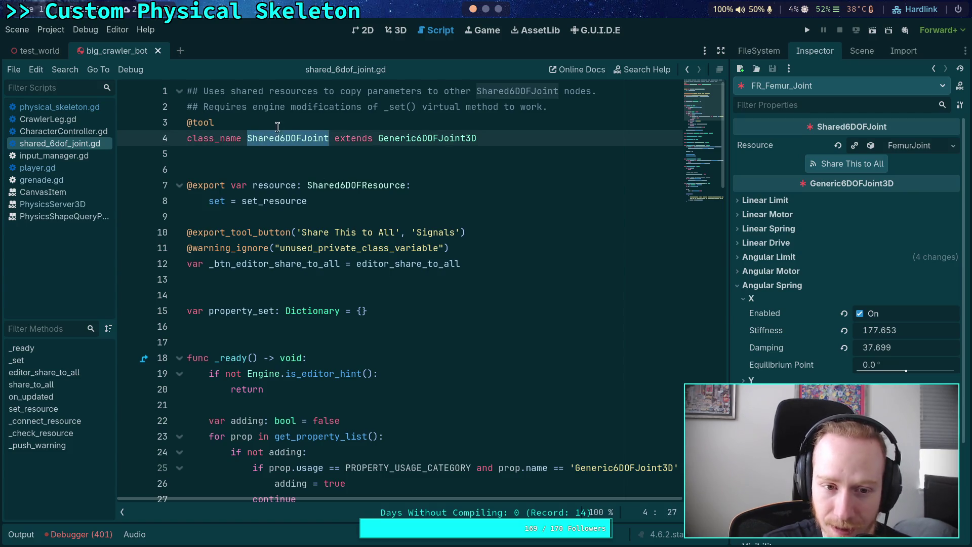
double_click(261, 139)
left_click(298, 155)
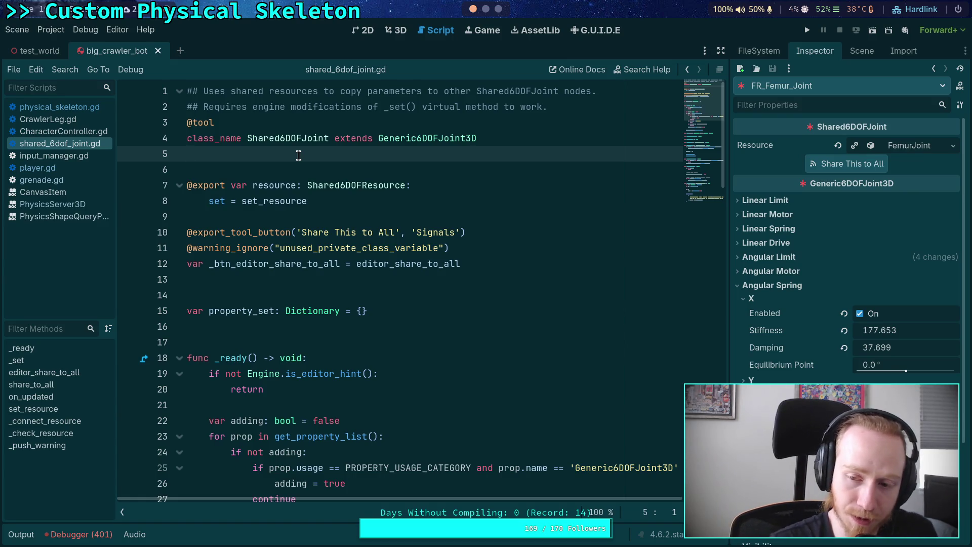
scroll(418, 302, "down", 6)
scroll(272, 257, "down", 8)
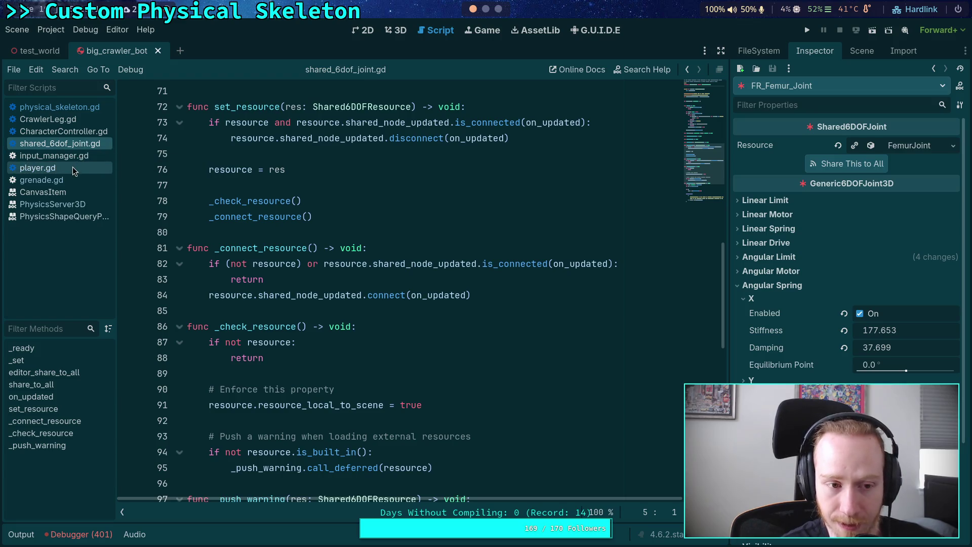
Return to physical_skeleton.gd at the check removing joints with error length over 0.02.
left_click(55, 107)
scroll(326, 282, "up", 5)
scroll(326, 282, "down", 5)
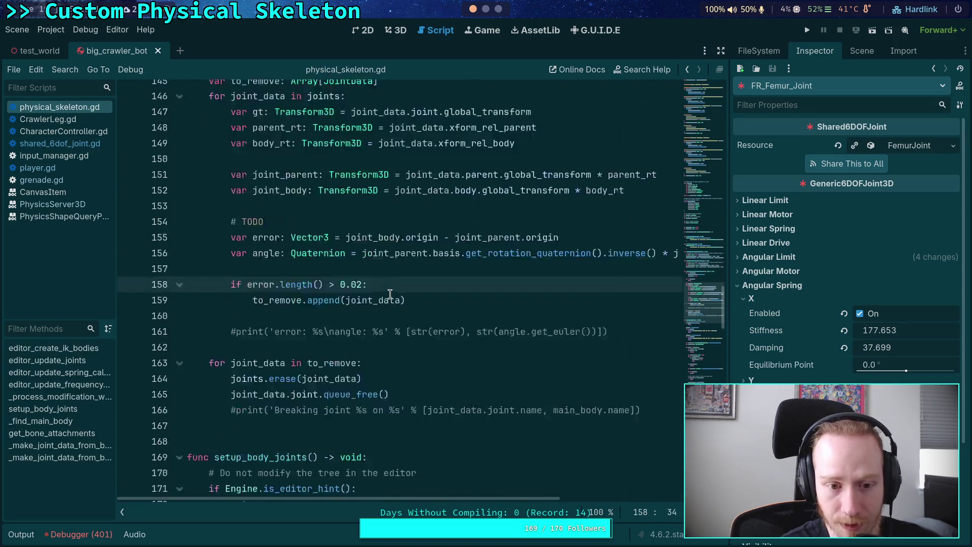